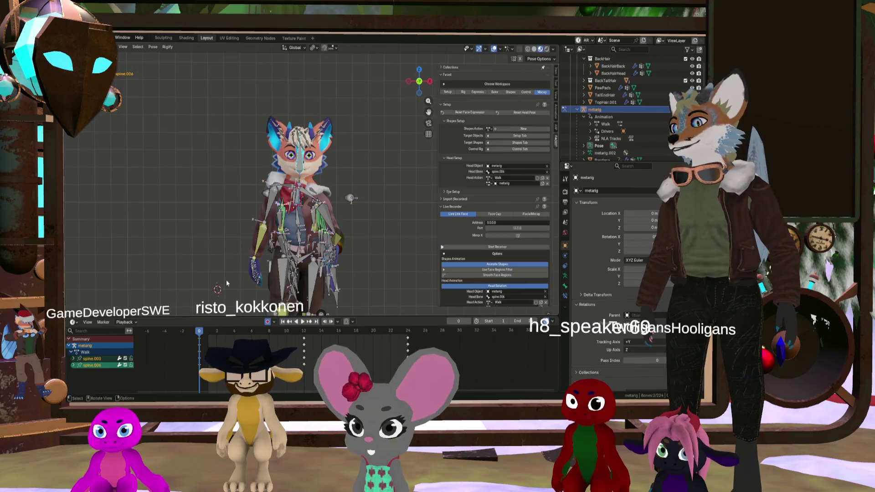
Nudge the frame-0 keys, then paste the copied hand keys at frame 24
drag(200, 339, 197, 341)
click(207, 340)
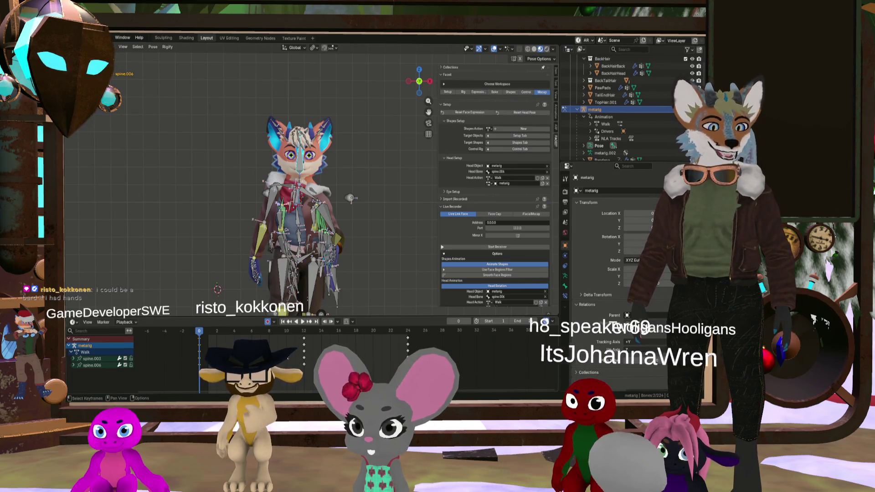
key(space)
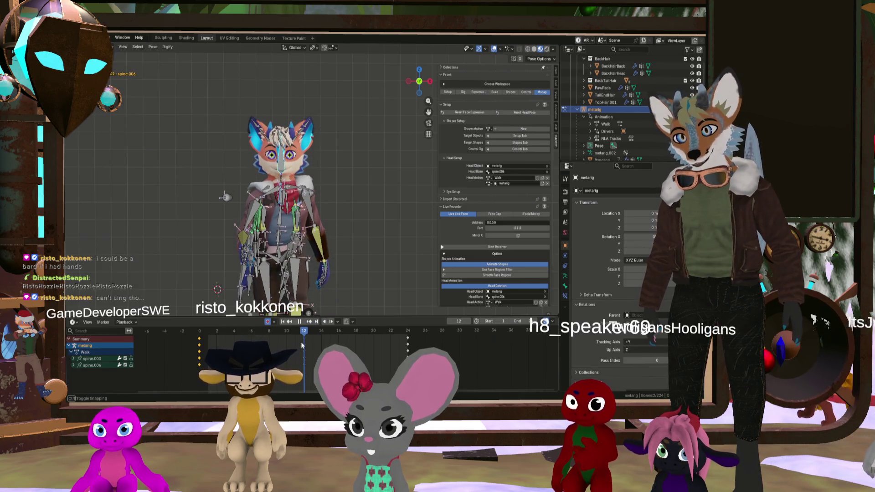
drag(301, 345, 407, 353)
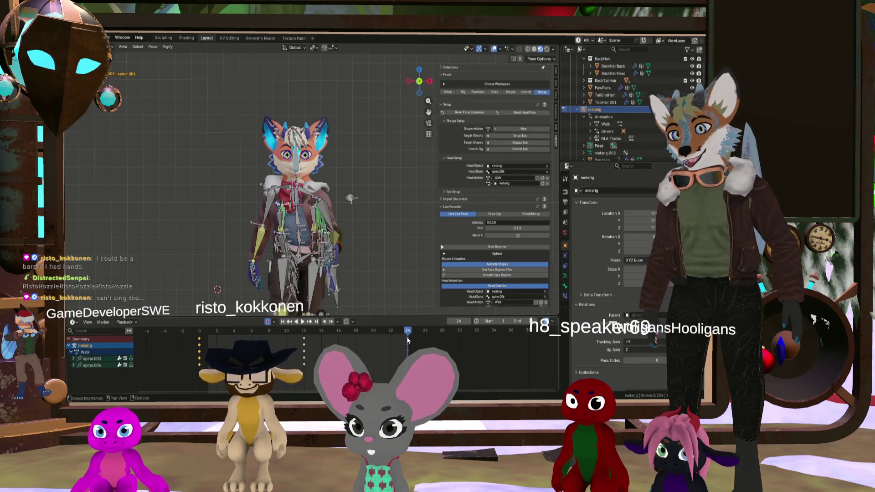
key(ctrl+v)
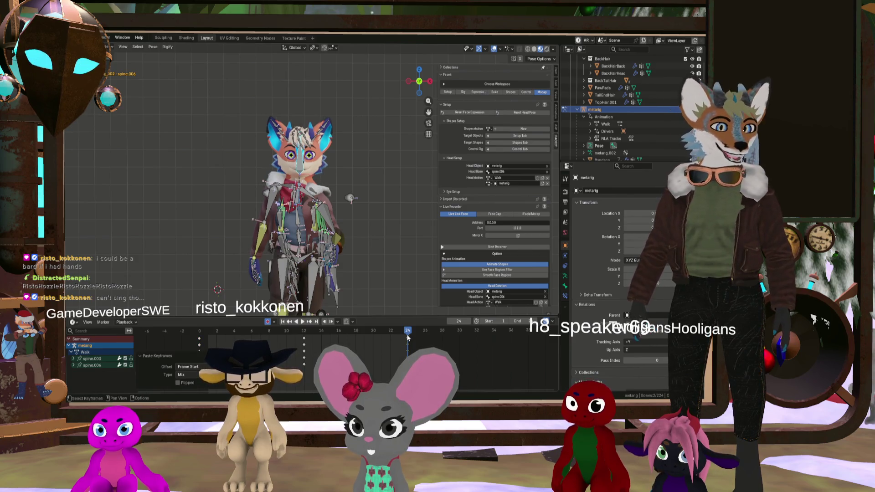
Paste the hand keys flipped at frame 12 and scrub the cycle to check the mirrored pose
drag(408, 337, 306, 341)
right_click(305, 337)
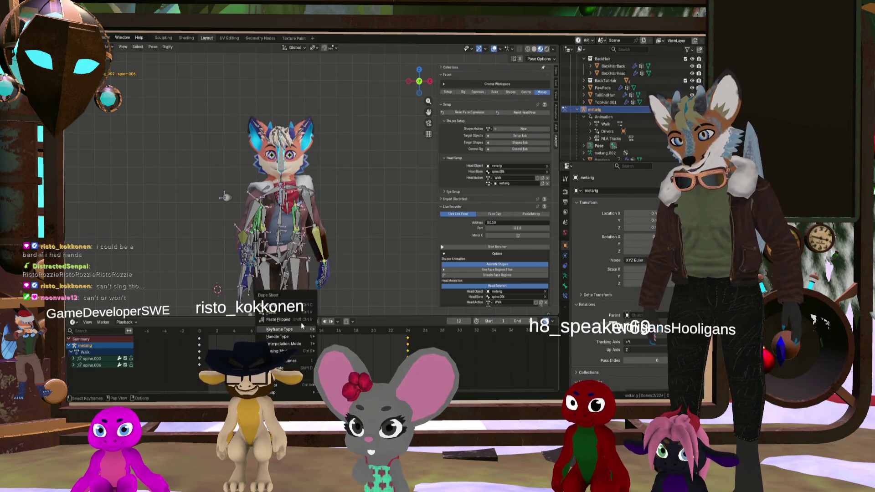
click(302, 320)
mouse_move(305, 335)
mouse_down()
mouse_move(355, 352)
mouse_move(408, 353)
mouse_move(338, 356)
mouse_up()
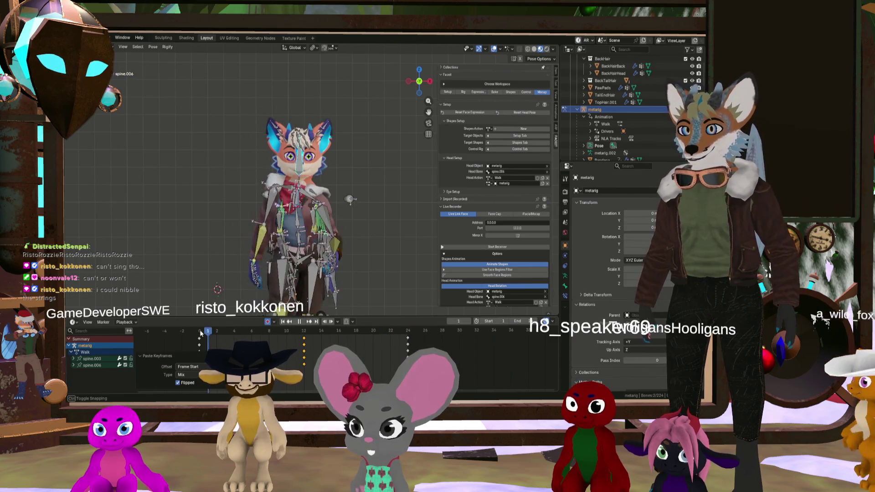
drag(231, 340, 376, 362)
click(216, 341)
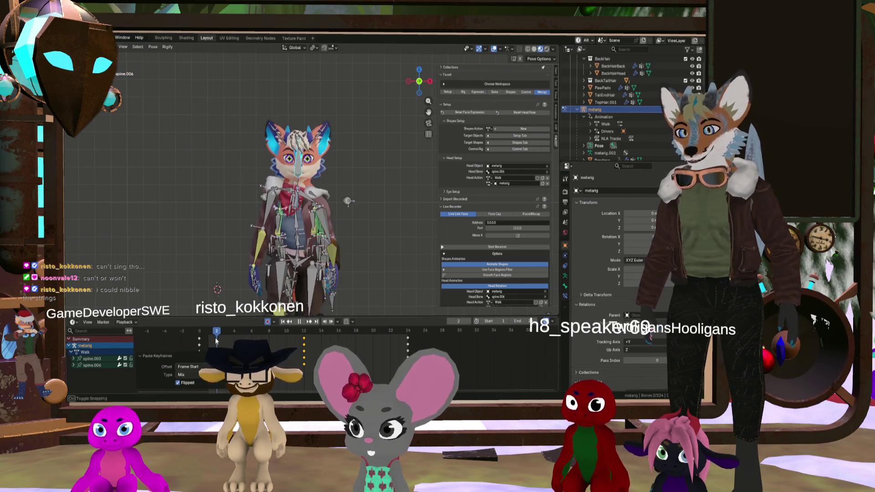
Hide the rig bones and start walk-cycle playback
key(h)
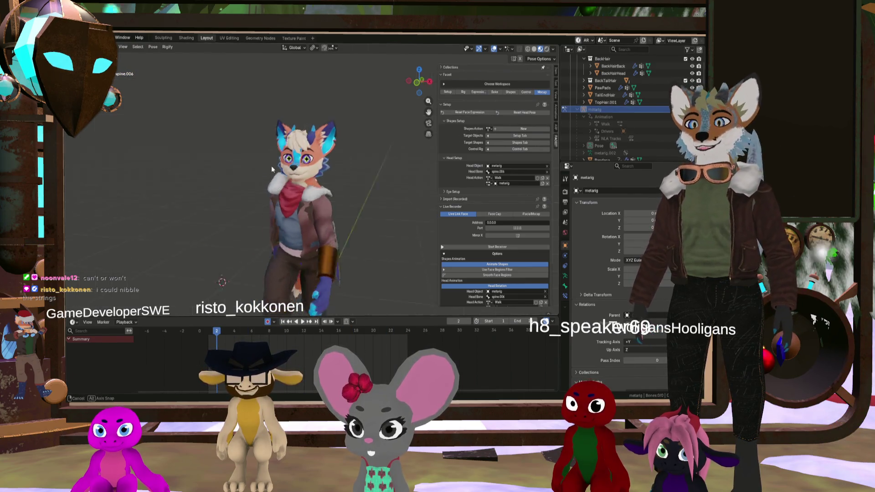
mouse_move(272, 165)
middle_down()
mouse_move(250, 203)
mouse_move(329, 205)
mouse_move(314, 206)
mouse_move(306, 223)
mouse_move(353, 227)
mouse_move(312, 220)
mouse_move(327, 213)
mouse_move(299, 207)
mouse_move(329, 213)
mouse_move(322, 218)
middle_up()
click(305, 322)
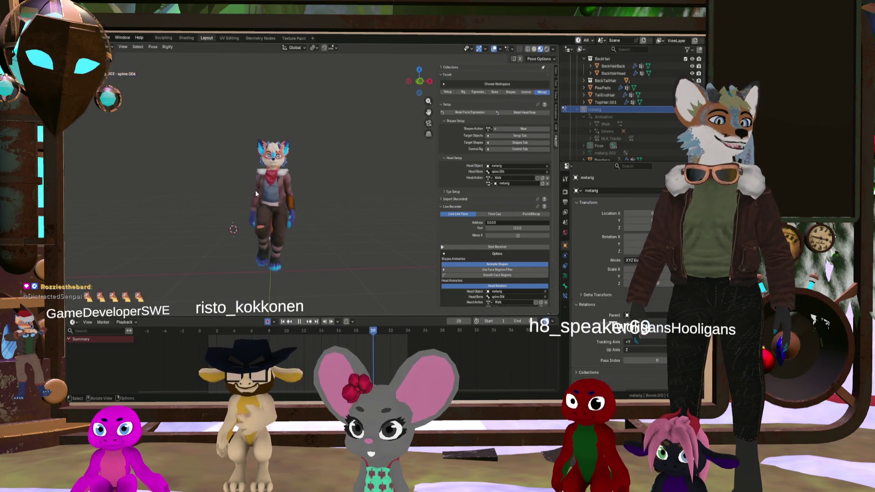
Watch the fox walk from side and front views, stop playback, and start the live receiver
scroll(317, 192, up, 1)
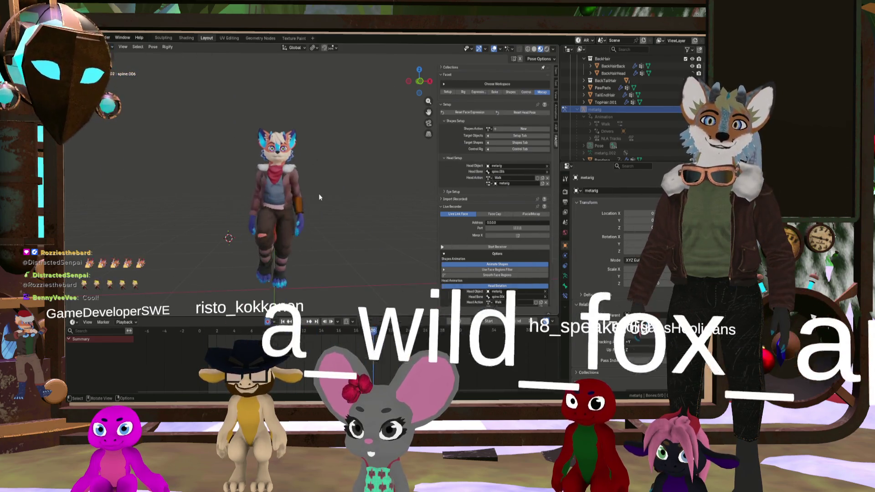
middle_drag(304, 197, 274, 210)
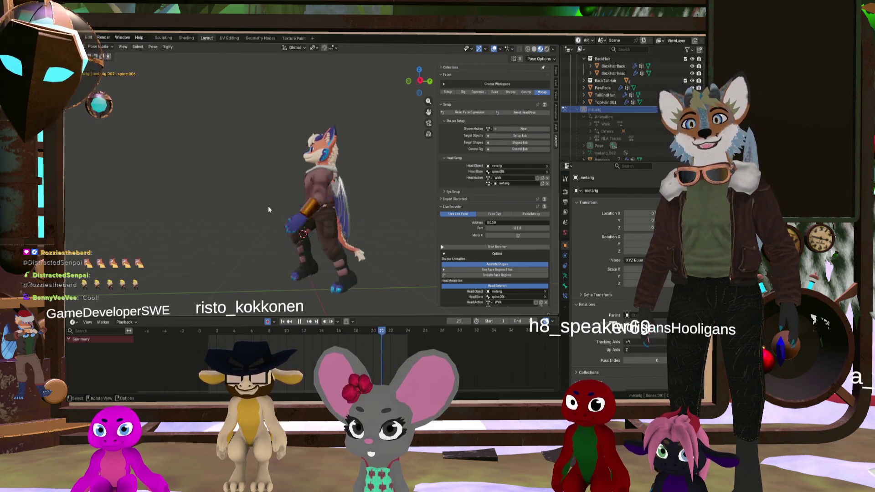
middle_drag(253, 210, 324, 219)
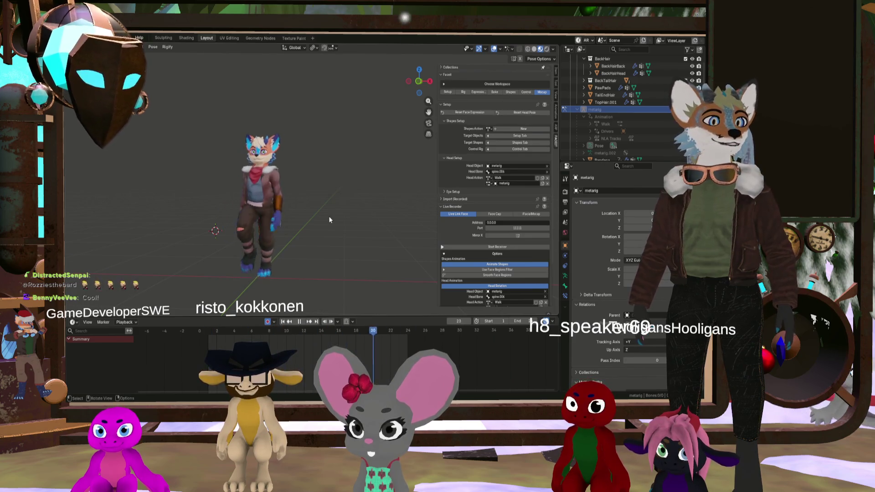
mouse_move(329, 219)
middle_down()
mouse_move(267, 201)
mouse_move(294, 228)
mouse_move(326, 236)
mouse_move(297, 238)
mouse_move(319, 231)
middle_up()
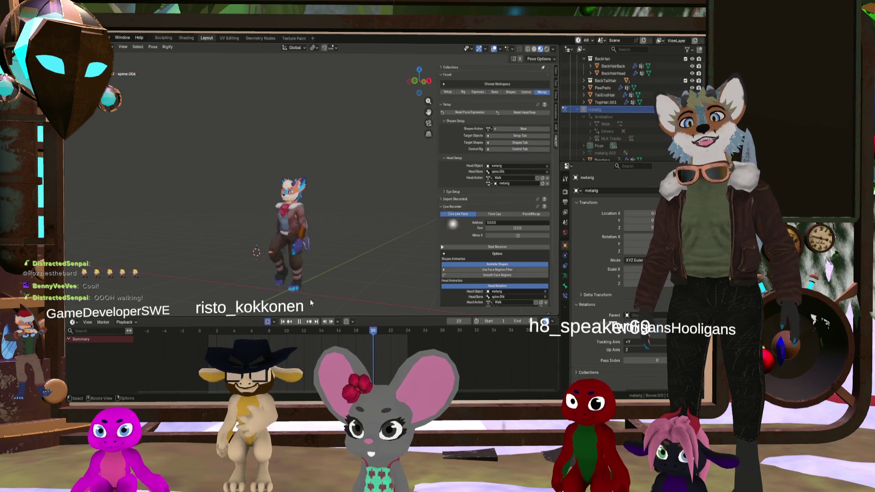
click(301, 323)
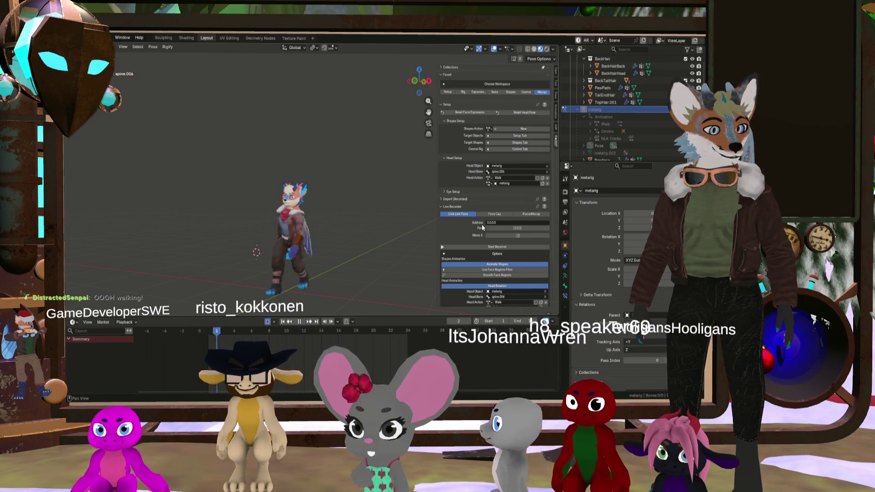
click(487, 247)
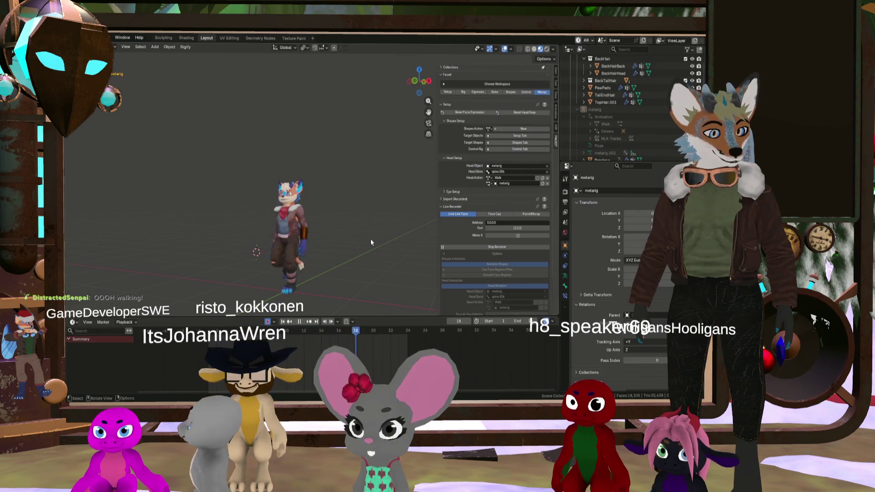
Orbit around the fox from several angles while the receiver runs and the walk loops
middle_drag(400, 246, 365, 245)
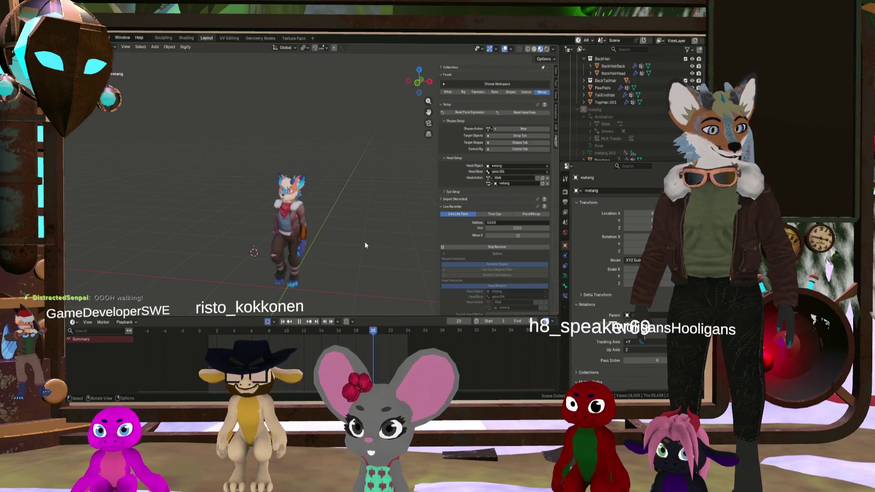
middle_drag(364, 245, 368, 240)
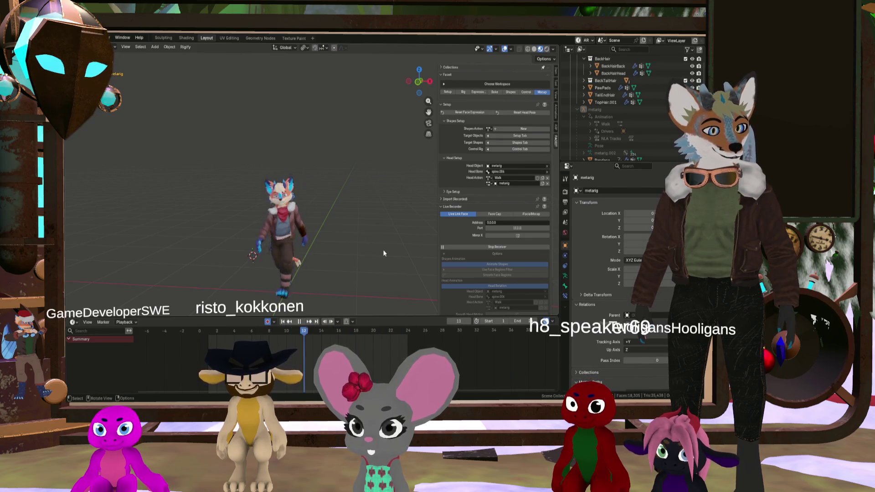
middle_drag(383, 249, 400, 250)
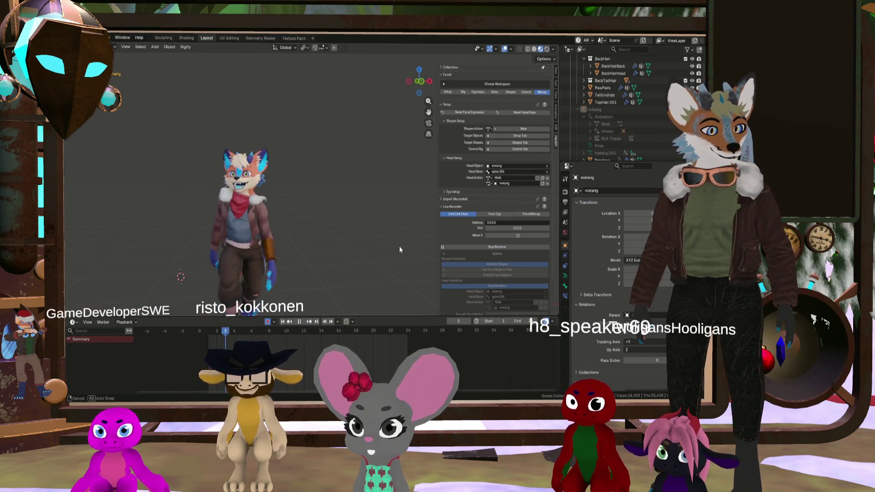
middle_drag(402, 249, 386, 249)
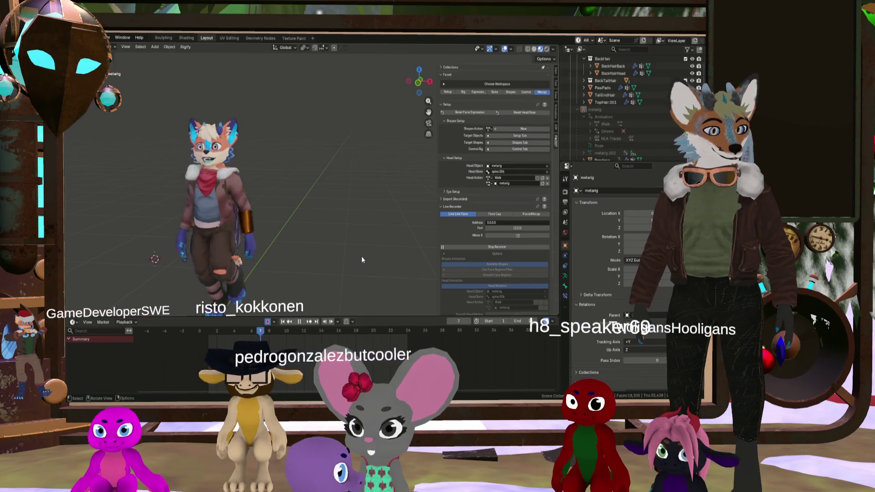
mouse_move(362, 256)
middle_down()
mouse_move(371, 251)
mouse_move(363, 254)
middle_up()
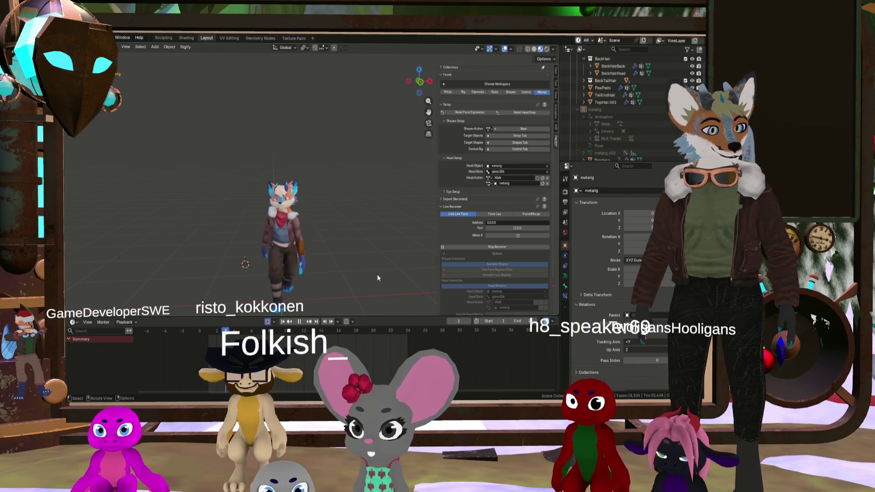
mouse_move(376, 273)
middle_down()
mouse_move(335, 277)
mouse_move(374, 265)
middle_up()
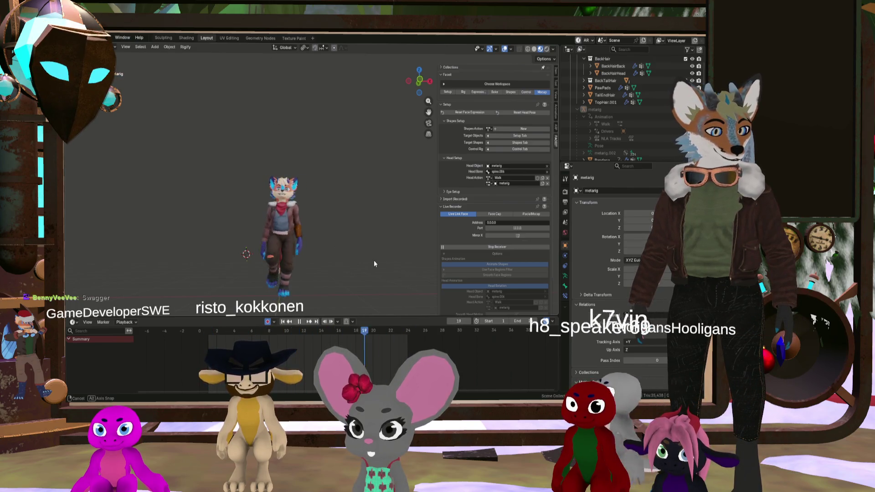
scroll(372, 263, up, 2)
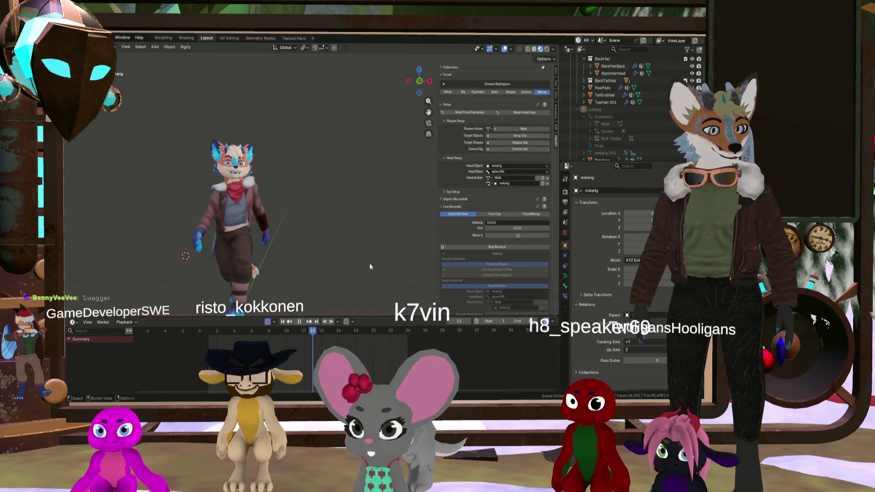
middle_drag(365, 263, 364, 259)
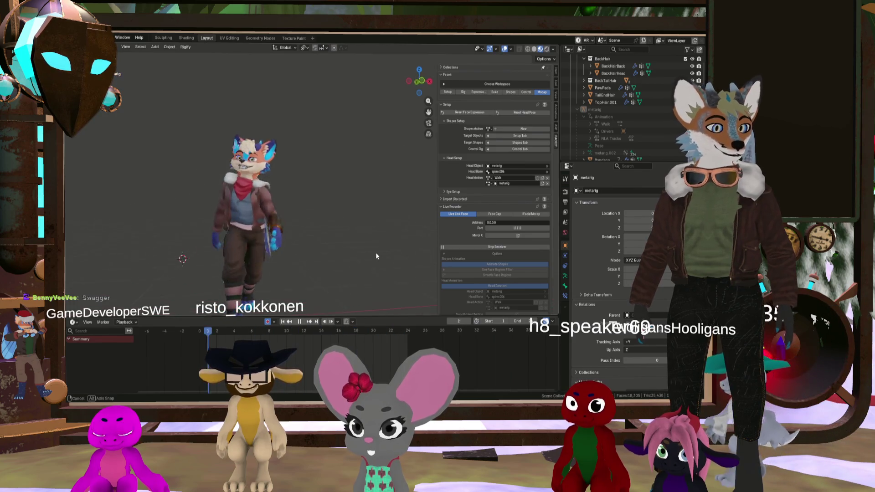
middle_drag(359, 256, 359, 257)
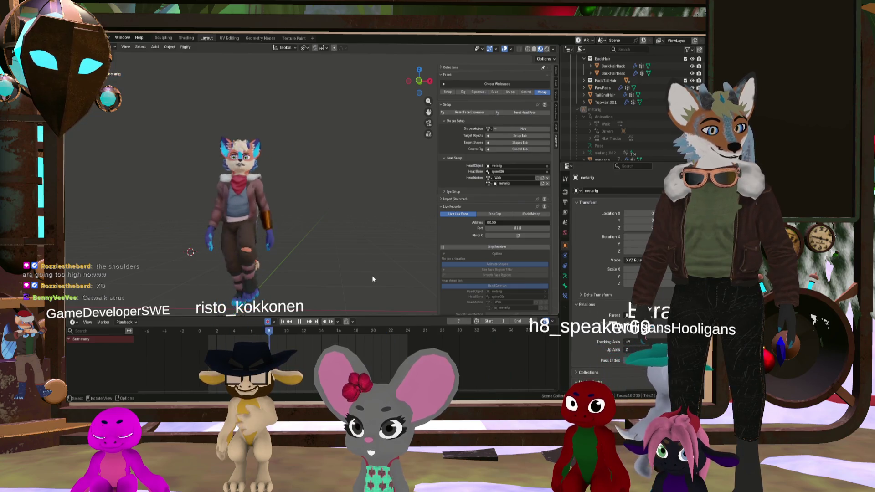
mouse_move(353, 270)
middle_down()
mouse_move(365, 277)
mouse_move(358, 272)
middle_up()
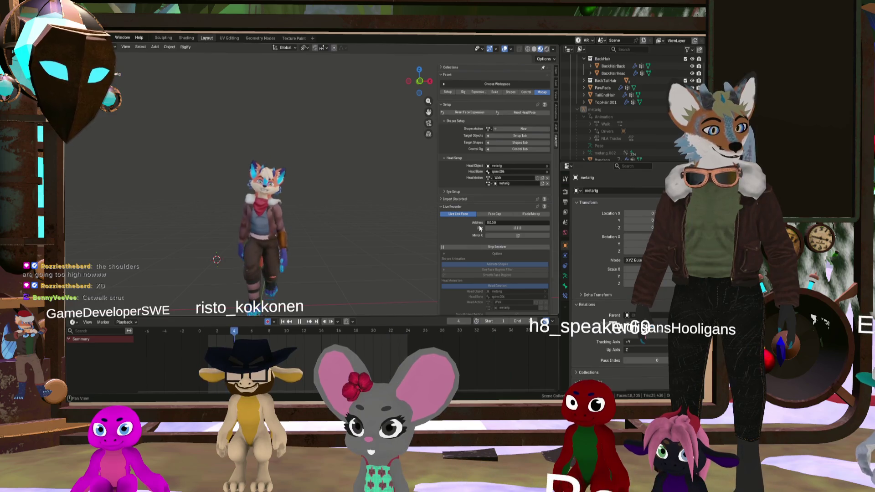
click(474, 247)
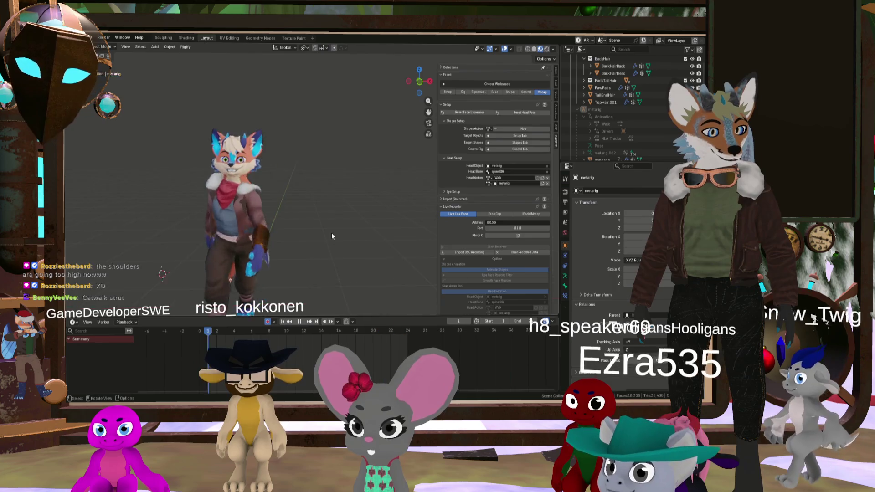
Zoom the viewport in and out, then clear the recorded live tracking data
scroll(332, 236, up, 5)
scroll(331, 235, down, 2)
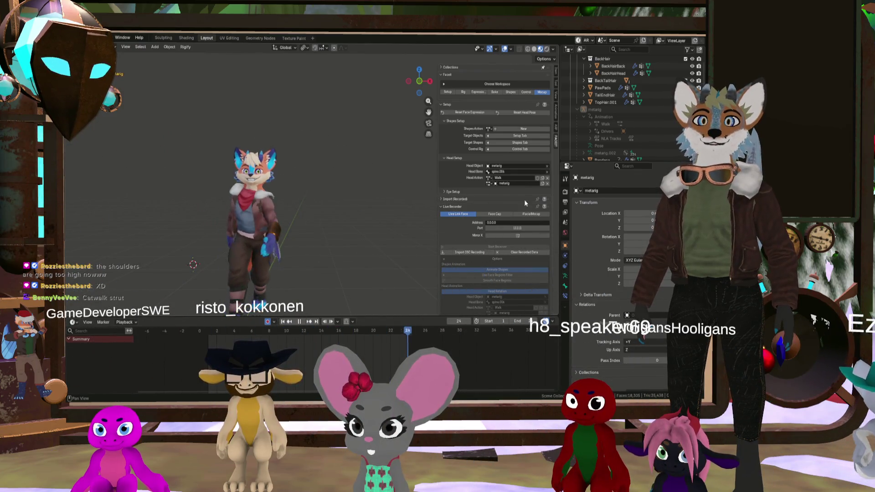
click(518, 253)
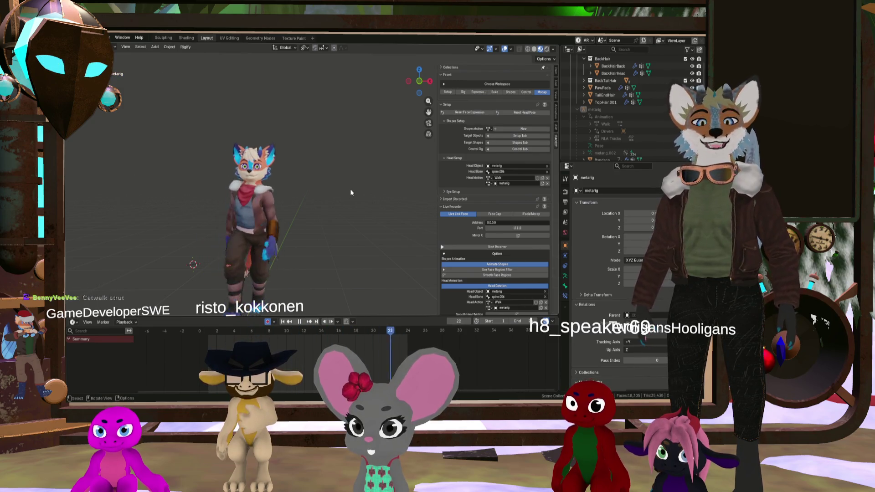
Stop the walk and reset it to frame 1, turning the view to face the fox
mouse_move(350, 188)
middle_down()
mouse_move(360, 202)
mouse_move(299, 189)
middle_up()
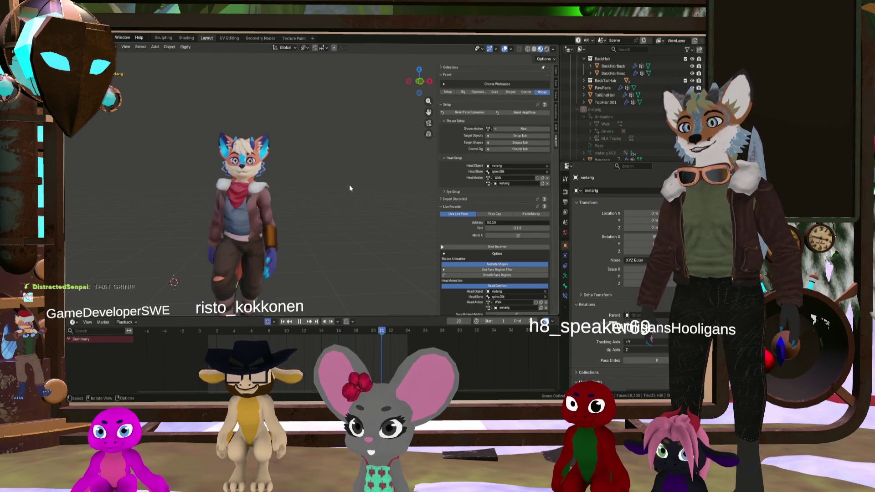
click(300, 322)
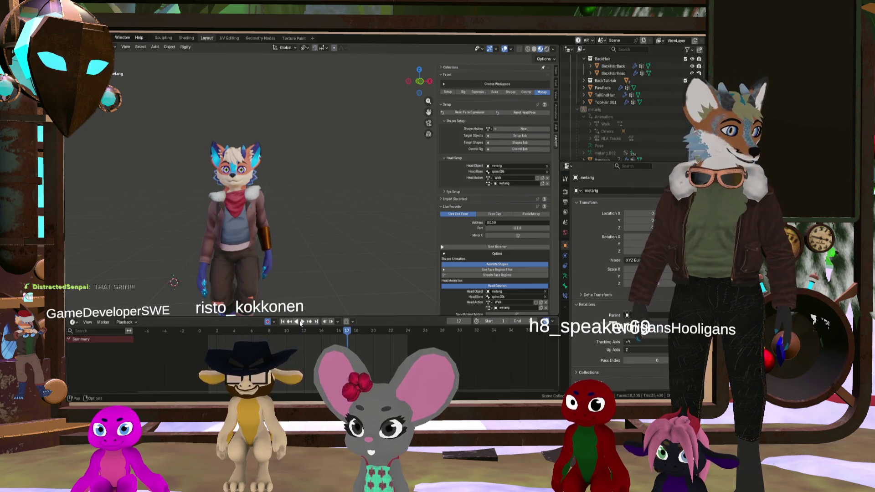
mouse_move(303, 254)
middle_down()
mouse_move(262, 246)
mouse_move(241, 274)
middle_up()
key(space)
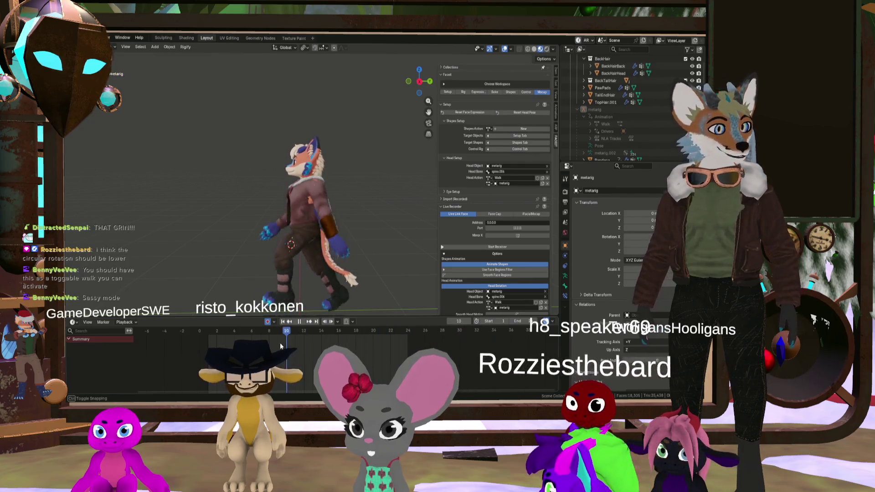
click(208, 337)
key(space)
middle_drag(292, 255, 367, 205)
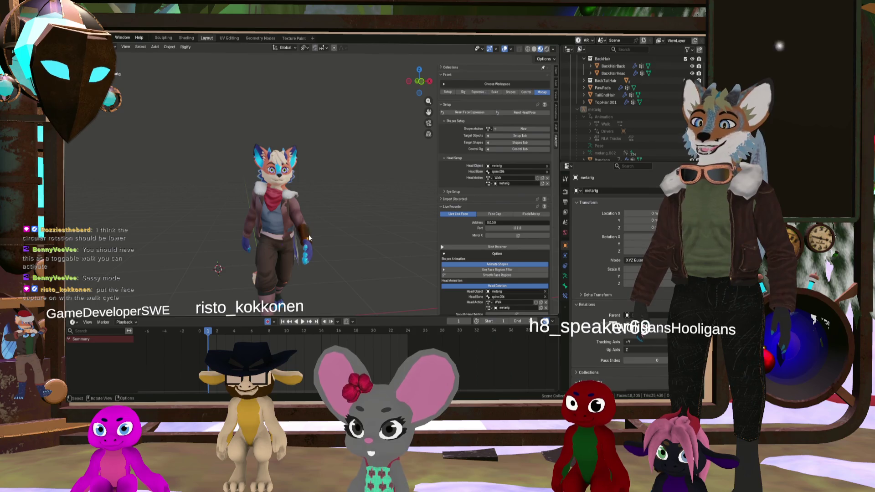
Capture live face tracking while the walk cycle plays, then stop the receiver
click(483, 247)
click(303, 321)
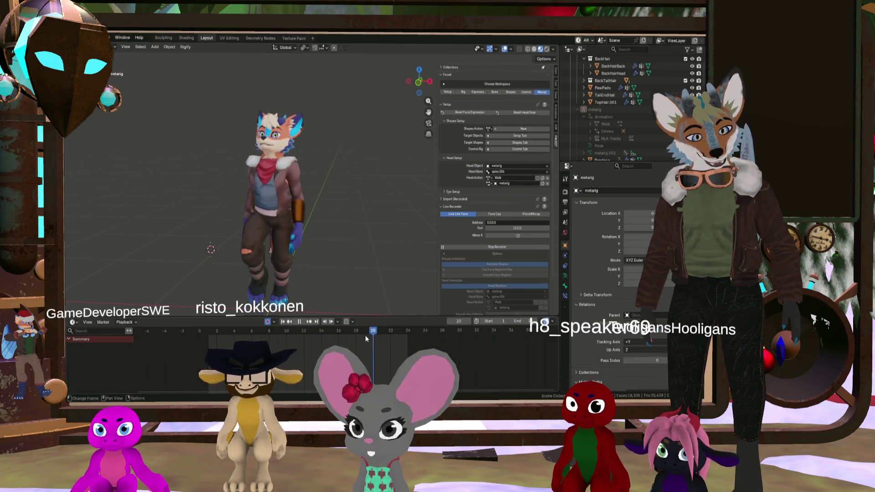
click(482, 247)
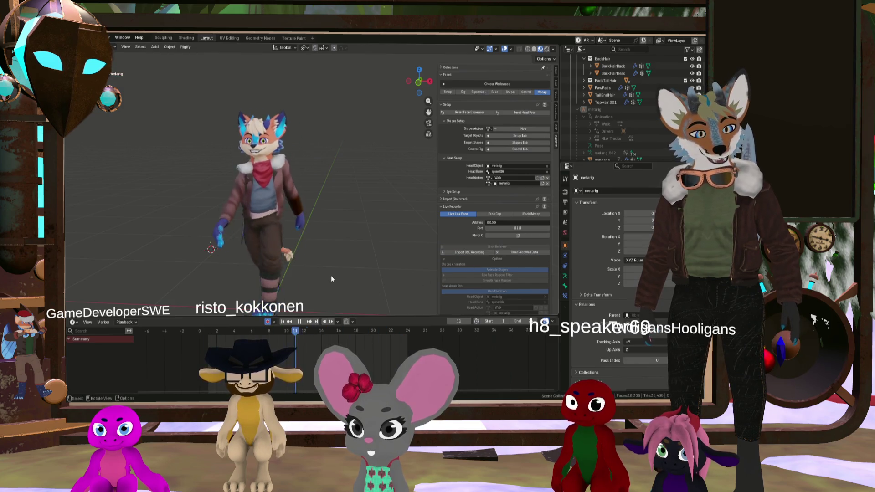
Orbit around the walking fox, then clear the recorded face tracking data
mouse_move(331, 276)
middle_down()
mouse_move(323, 245)
mouse_move(352, 239)
mouse_move(327, 253)
middle_up()
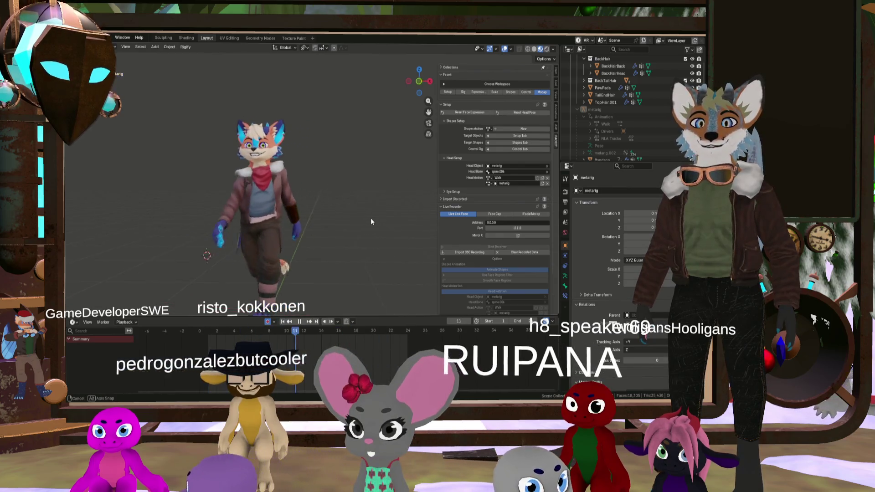
middle_drag(404, 221, 361, 221)
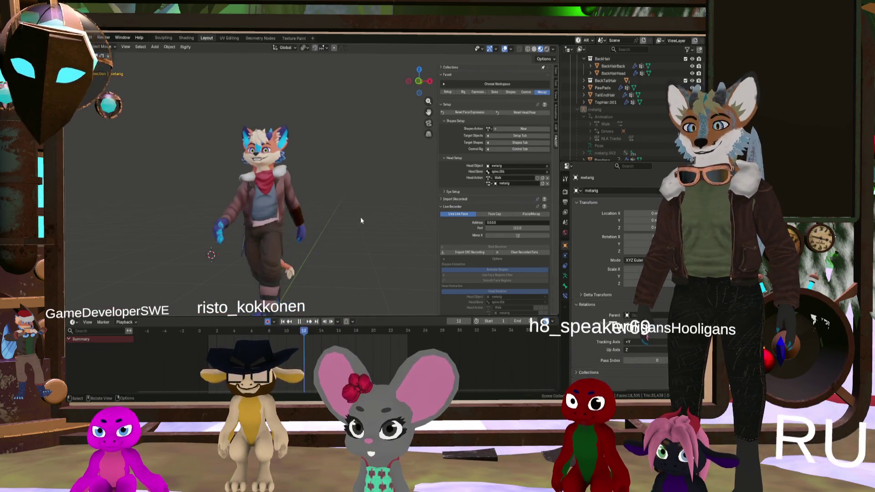
mouse_move(269, 193)
middle_down()
mouse_move(249, 193)
mouse_move(270, 190)
mouse_move(277, 203)
middle_up()
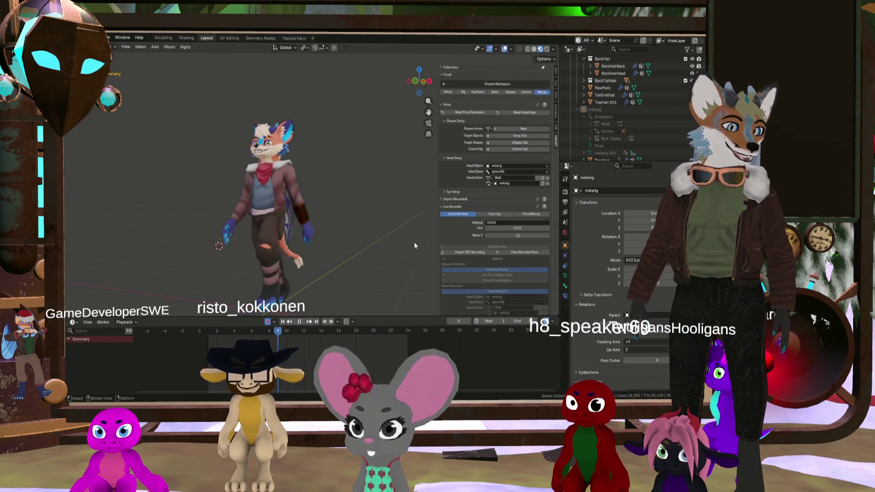
click(512, 254)
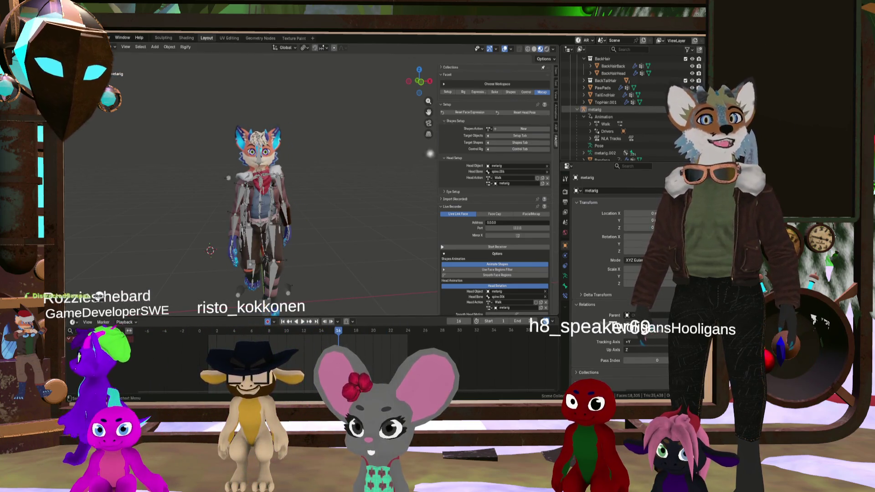
Select the fox's rig and switch it into Pose Mode
scroll(272, 195, up, 6)
click(271, 195)
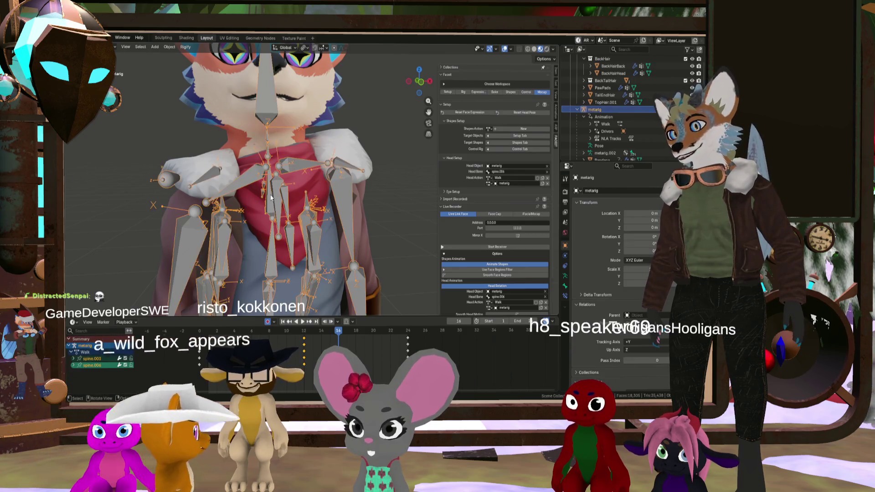
scroll(263, 198, down, 3)
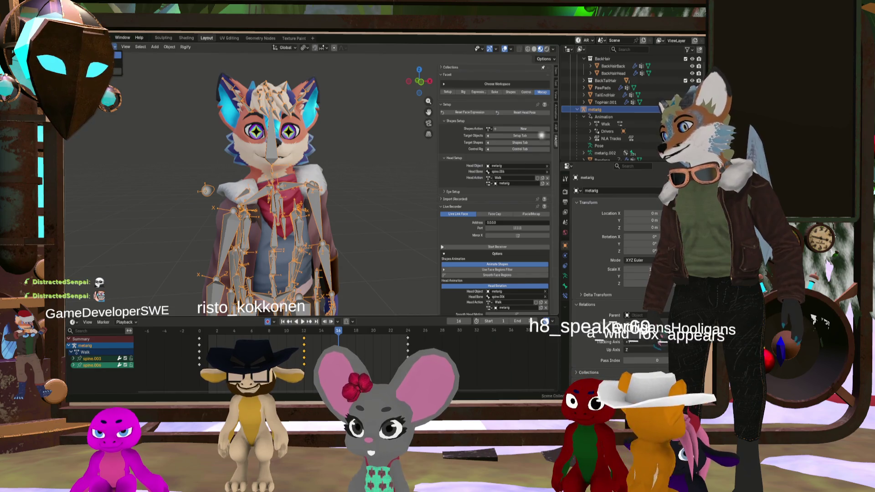
key(ctrl+Tab)
scroll(308, 273, down, 2)
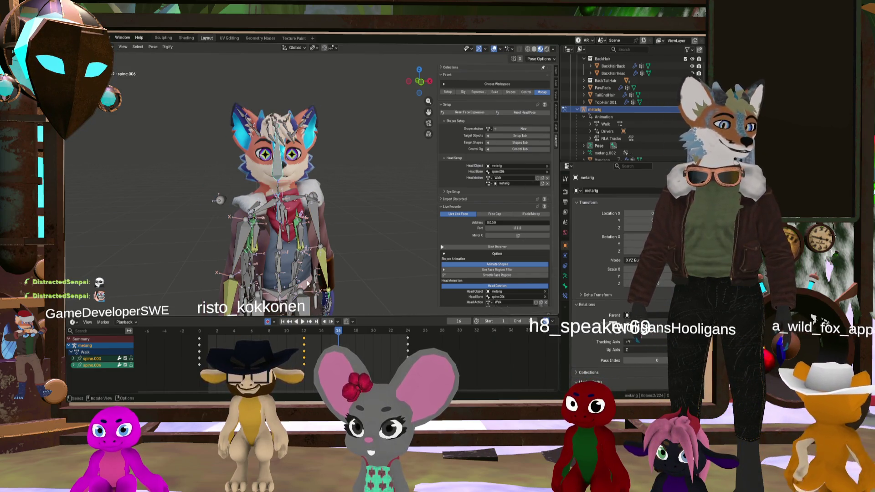
Return to frame 0 and play the walk cycle, viewing the rig at three-quarter angle
drag(339, 336, 200, 335)
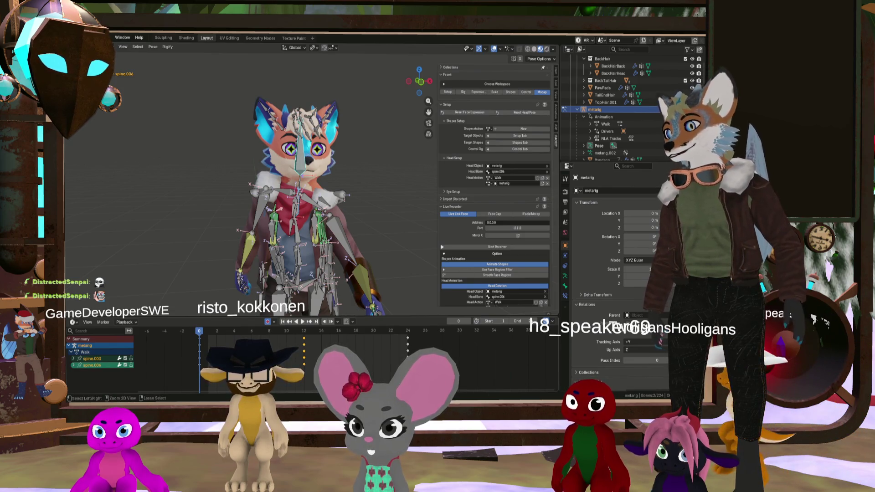
key(ctrl+z)
key(ctrl+shift+z)
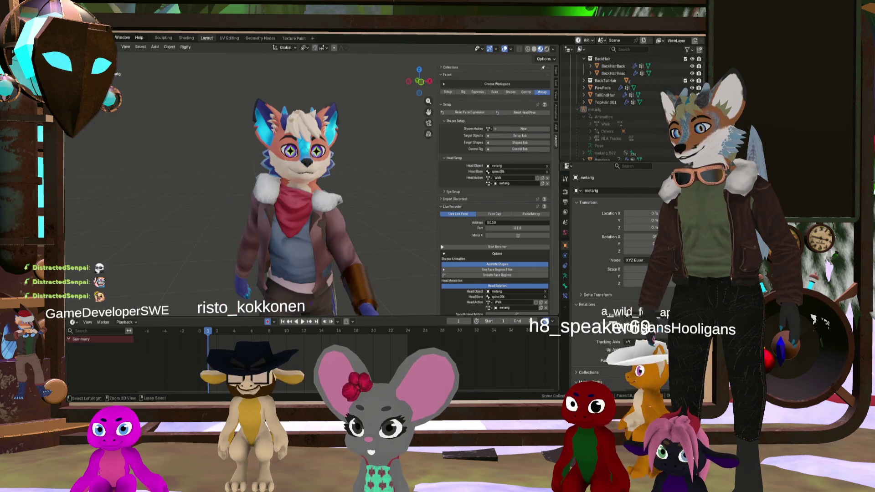
key(ctrl+z)
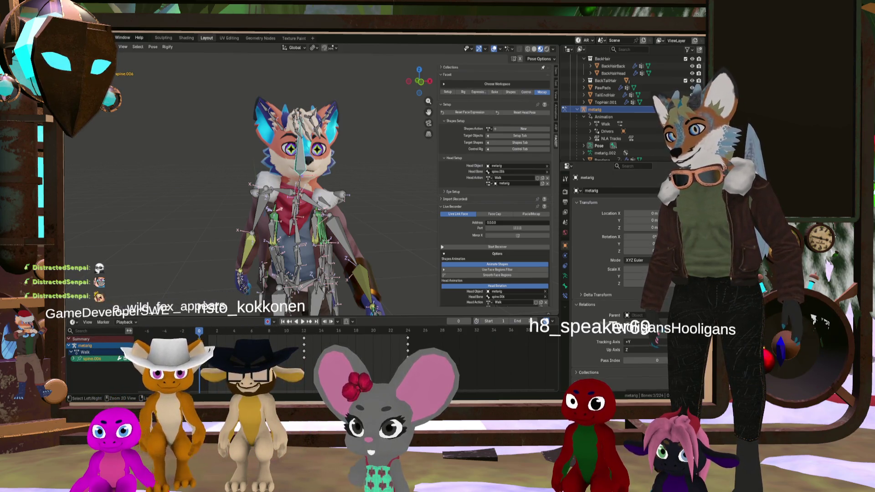
key(space)
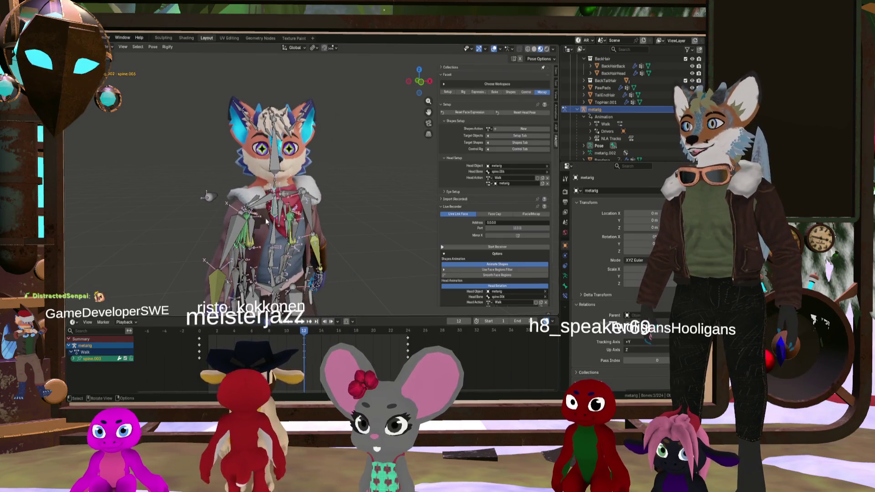
mouse_move(274, 238)
middle_down()
mouse_move(234, 230)
mouse_move(305, 296)
middle_up()
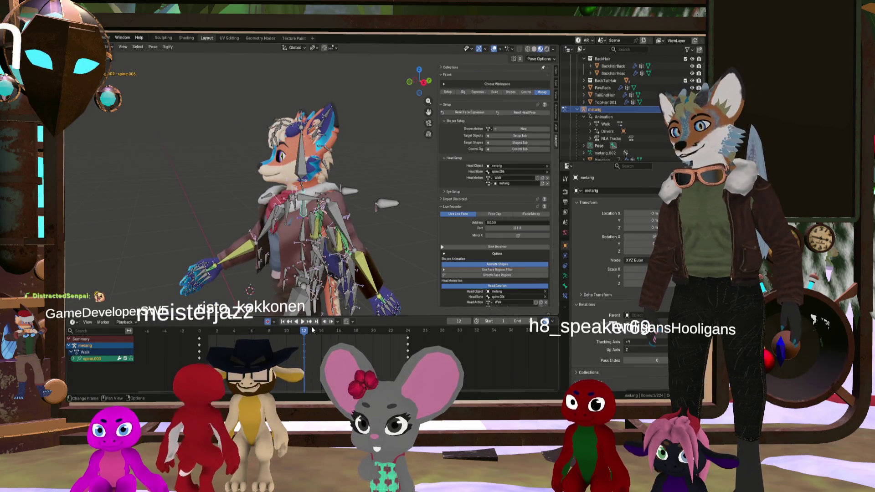
Play the walk, zoom in on the rig's shoulders from the front, and return to frame 0
key(space)
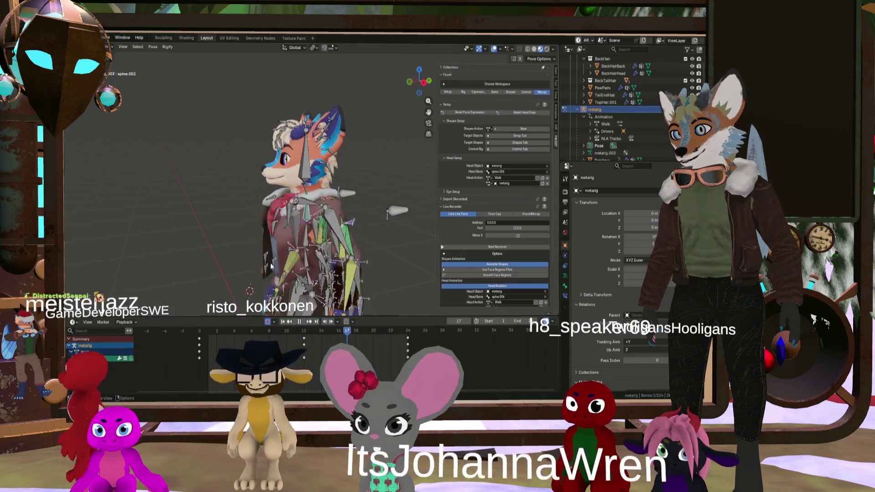
middle_drag(263, 244, 330, 239)
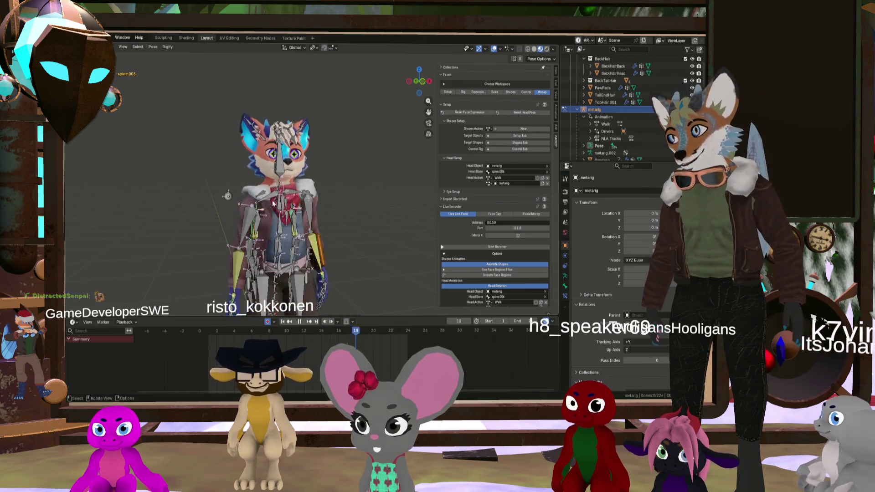
scroll(272, 204, up, 2)
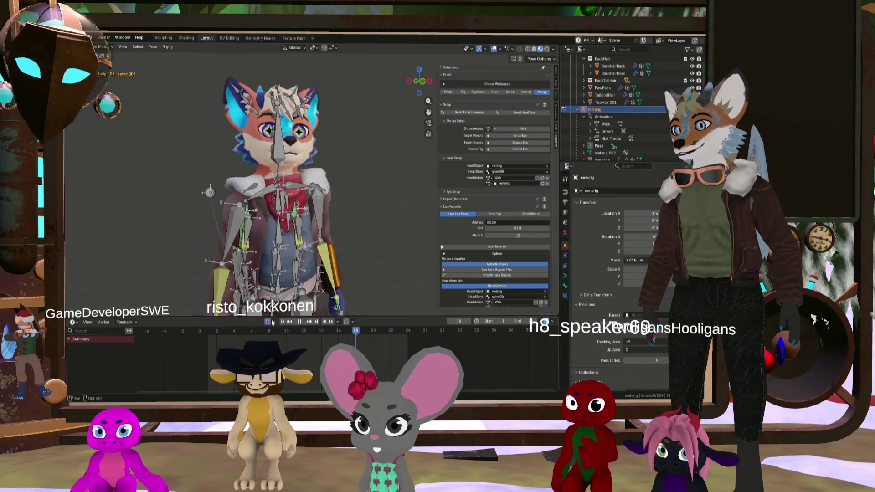
scroll(298, 191, up, 4)
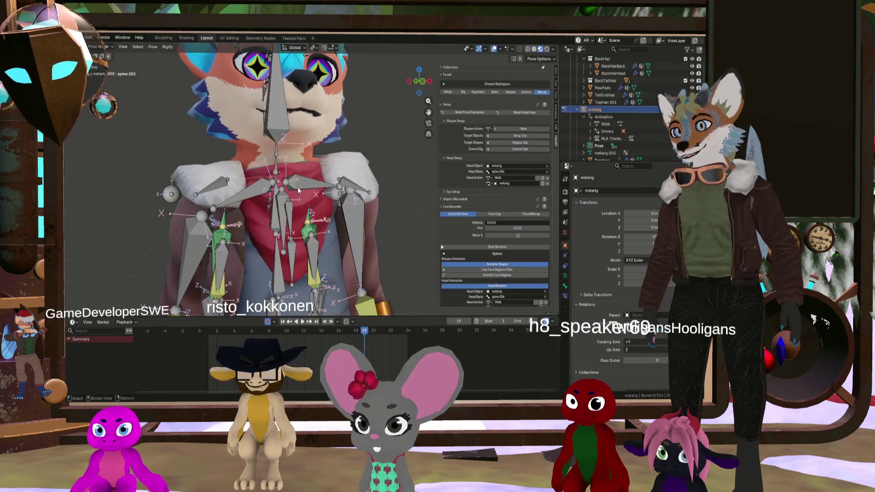
scroll(264, 216, down, 1)
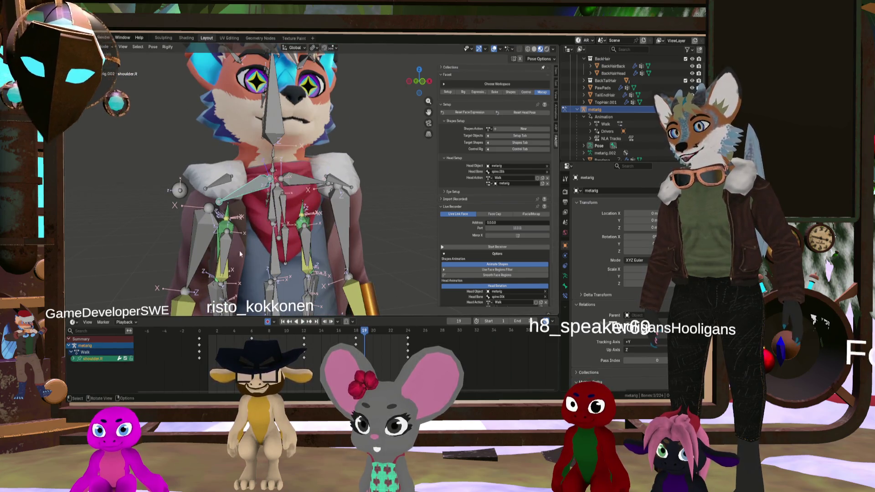
drag(365, 334, 199, 335)
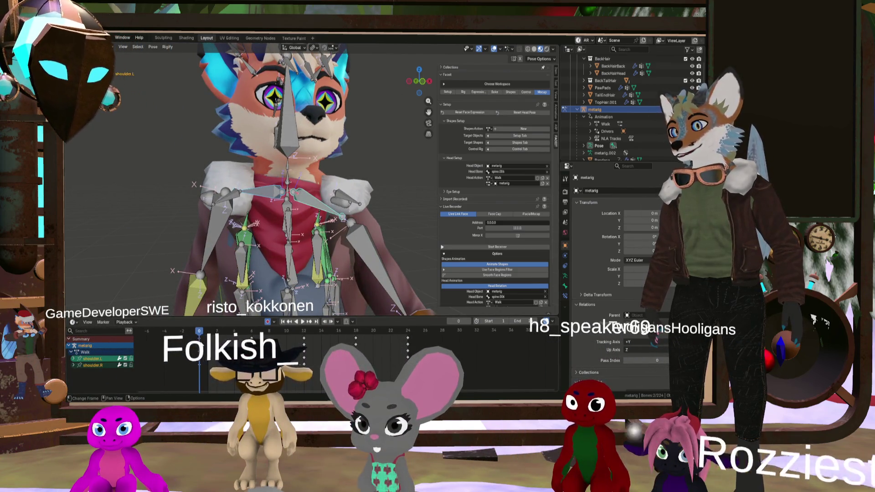
mouse_move(277, 259)
middle_down()
mouse_move(270, 253)
mouse_move(313, 258)
middle_up()
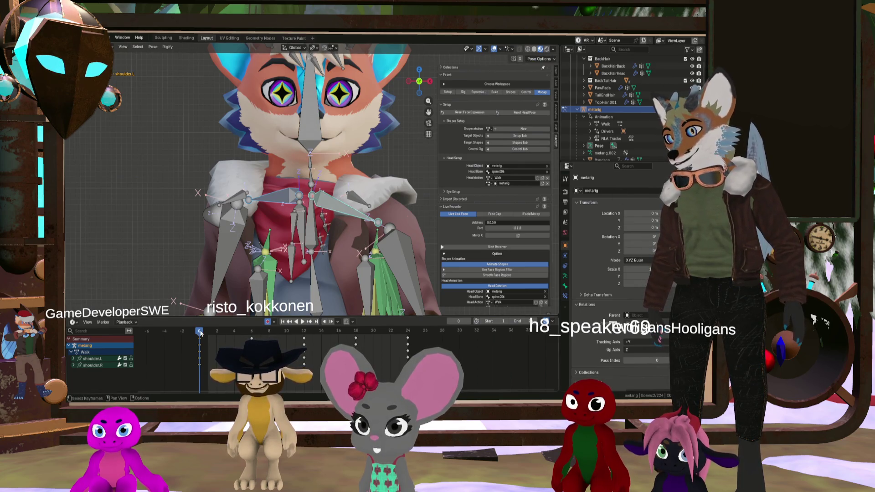
Paste the shoulder keys flipped at frame 12, preview the preceding poses, and select spine.003
drag(201, 333, 303, 340)
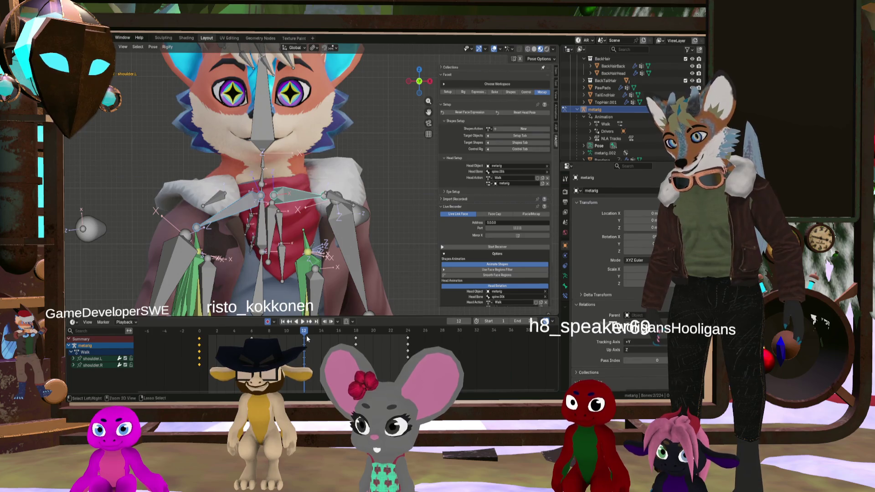
click(300, 320)
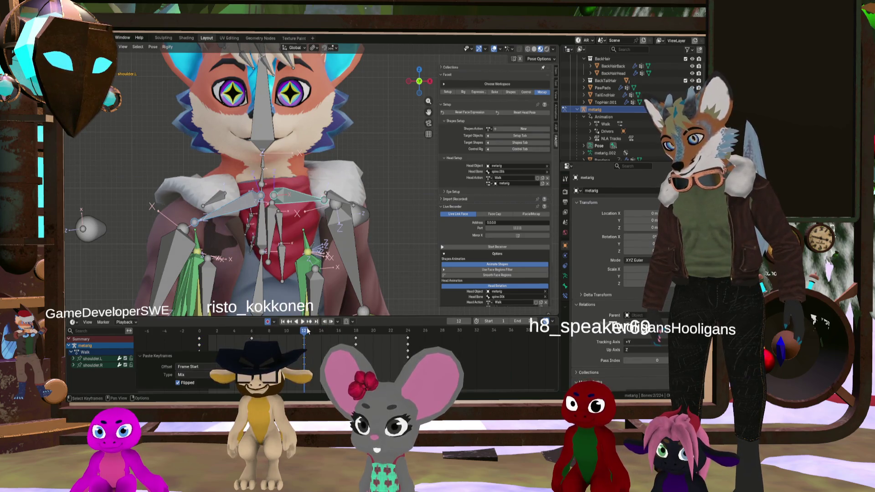
mouse_move(296, 333)
mouse_down()
mouse_move(239, 337)
mouse_move(425, 350)
mouse_move(203, 341)
mouse_up()
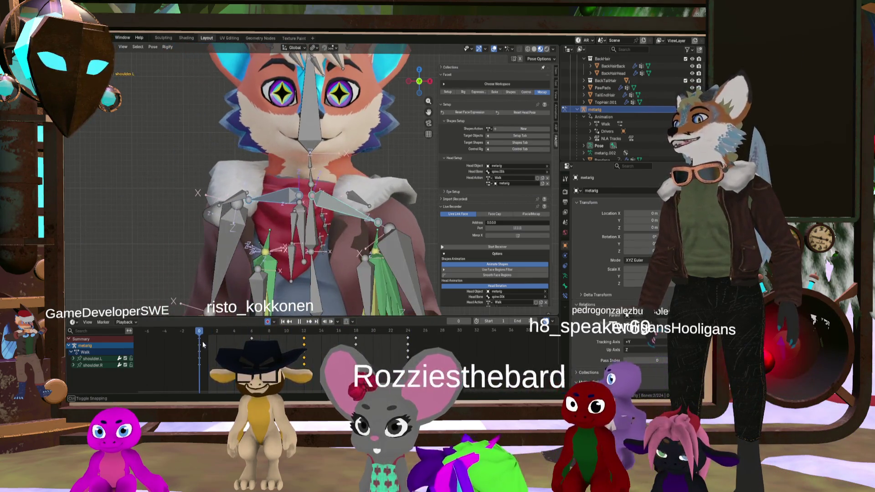
click(315, 228)
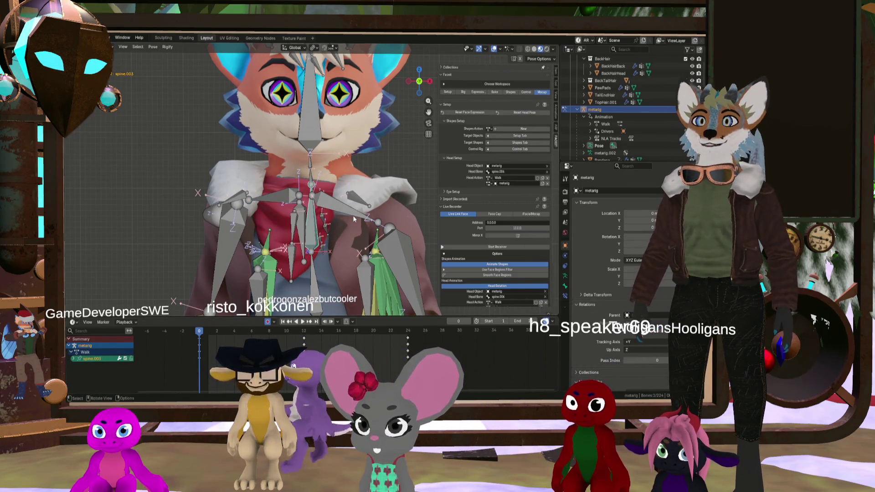
Rotate spine.003 slightly, then select spine.004 together with spine.003
key(r)
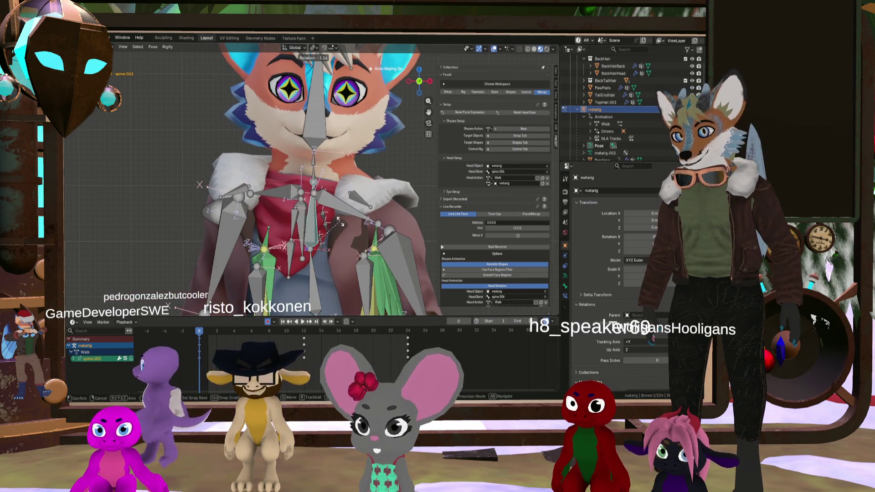
click(339, 221)
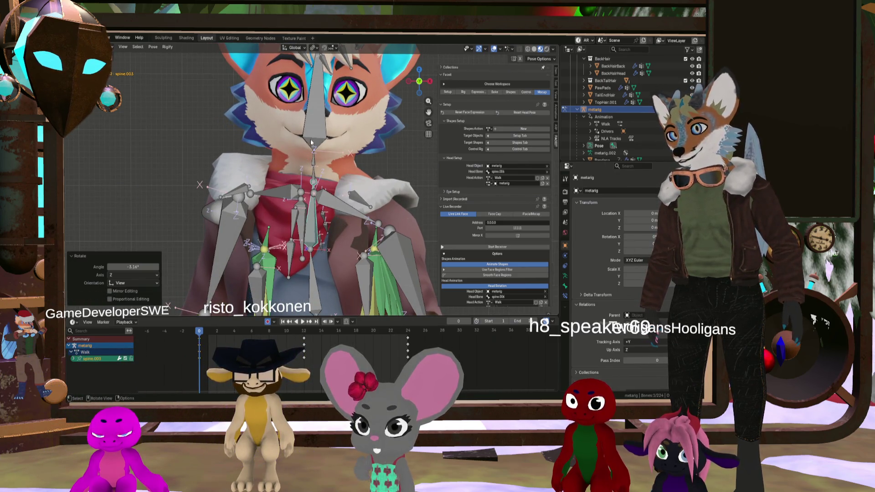
click(315, 178)
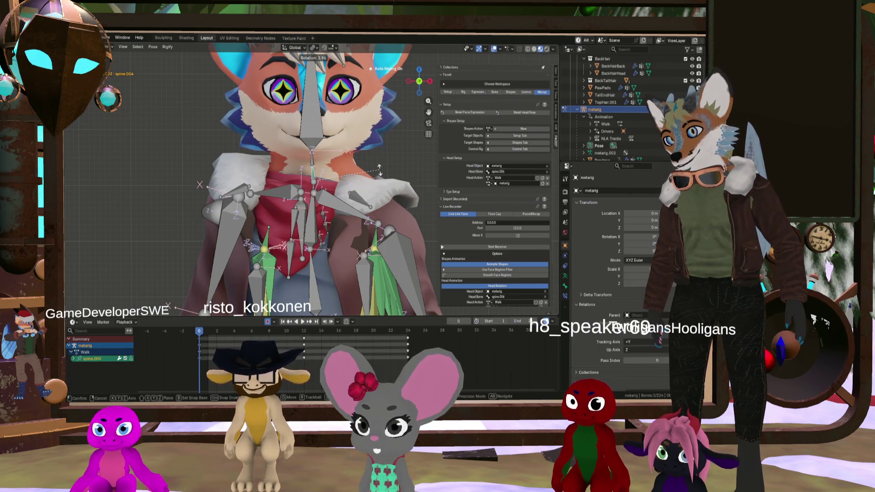
click(379, 169)
shift+click(303, 258)
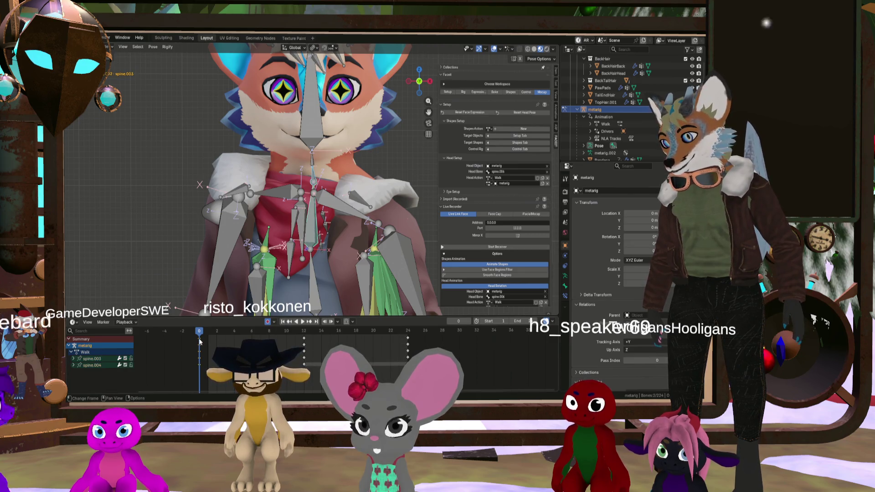
Paste the copied spine keys flipped at frame 12 and unflipped at frame 24
drag(200, 340, 304, 336)
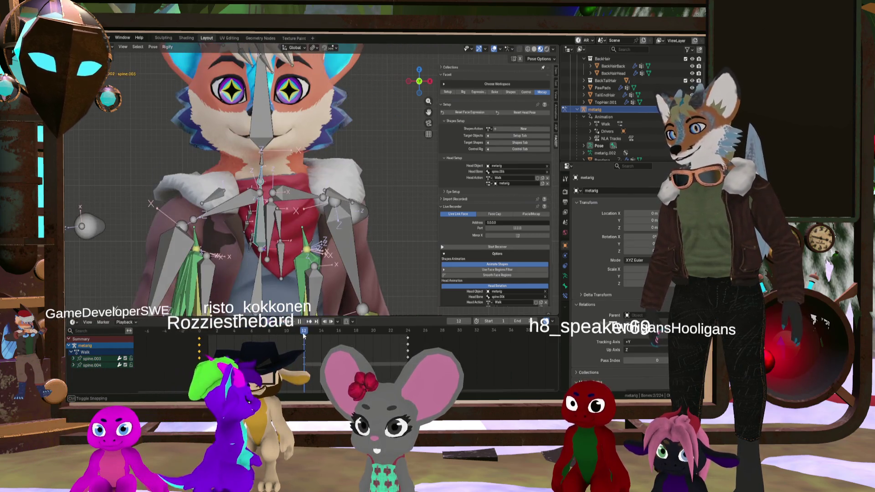
right_click(304, 336)
click(274, 322)
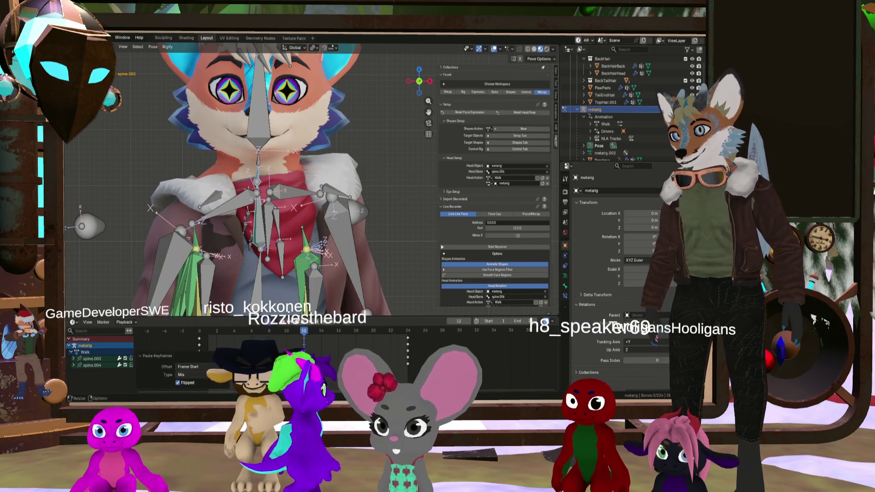
drag(304, 336, 404, 337)
key(ctrl+v)
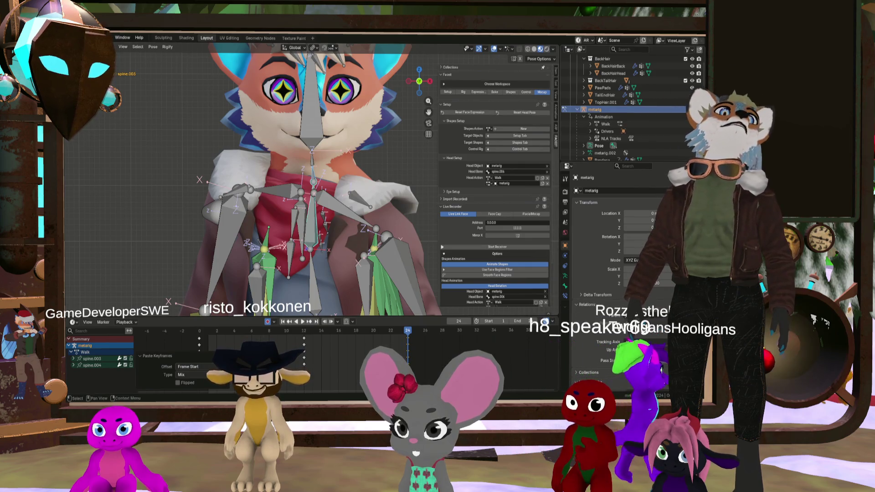
Hide the metarig, play the walk cycle and orbit to view the fox from the side
key(h)
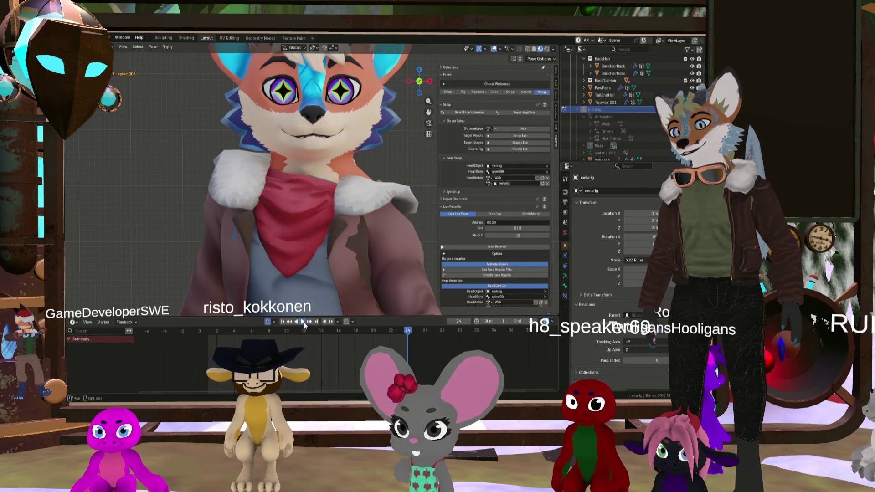
click(303, 322)
mouse_move(335, 223)
middle_down()
mouse_move(360, 218)
mouse_move(294, 234)
mouse_move(384, 235)
mouse_move(376, 193)
mouse_move(391, 190)
middle_up()
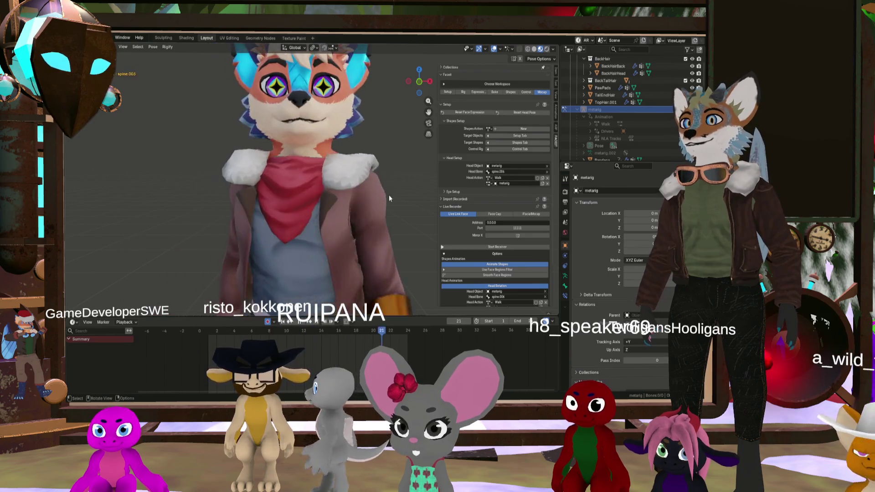
mouse_move(376, 209)
middle_down()
mouse_move(294, 224)
mouse_move(321, 214)
middle_up()
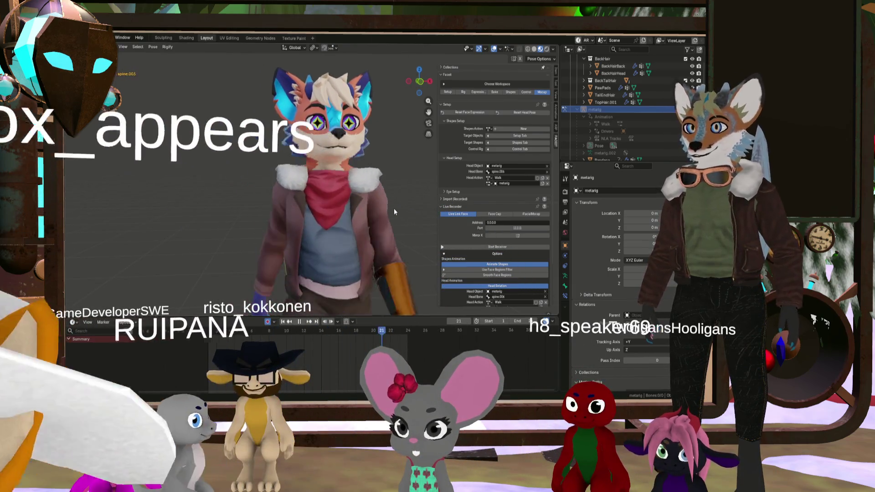
scroll(394, 209, down, 4)
scroll(393, 220, down, 2)
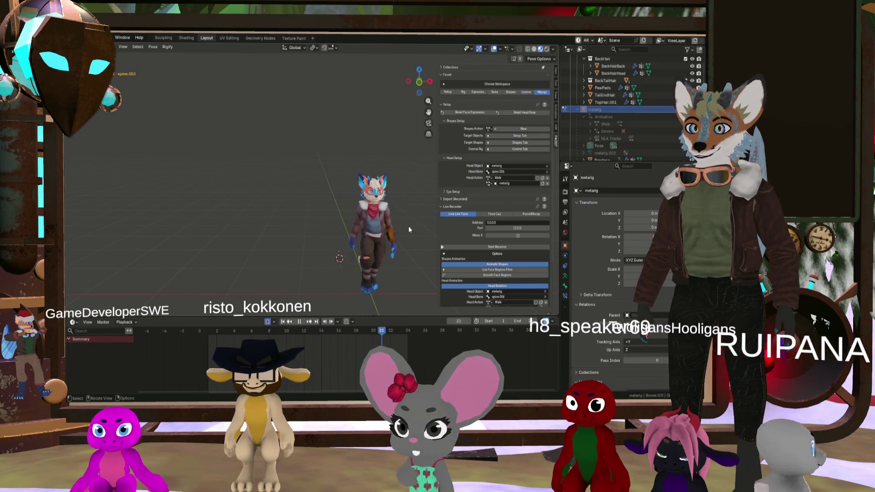
Orbit around the walking fox from several angles, then unhide the metarig in the outliner
middle_drag(408, 226, 351, 240)
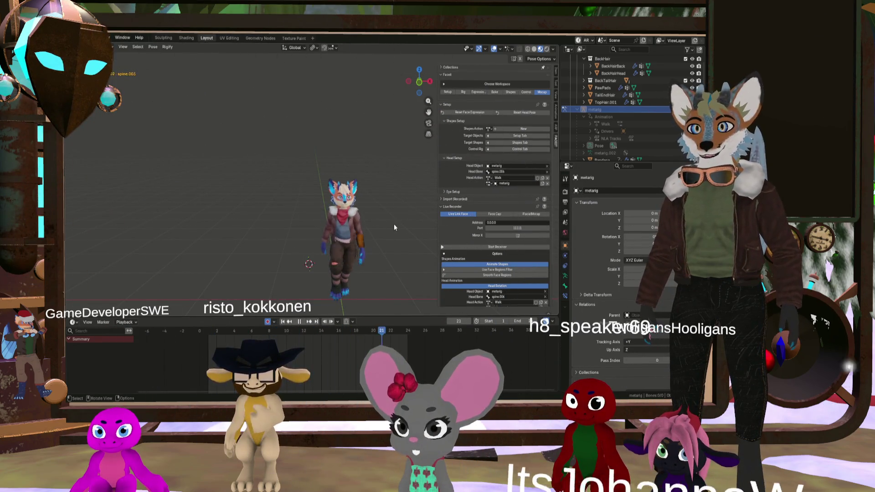
middle_drag(394, 223, 325, 220)
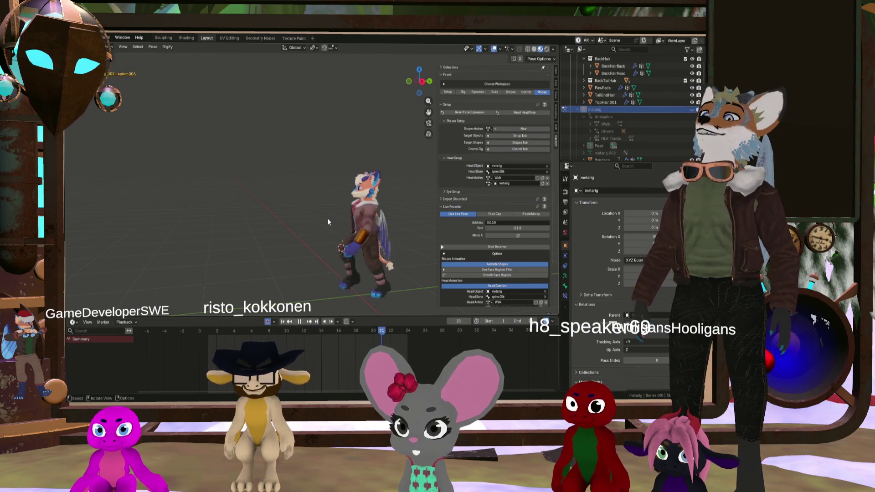
scroll(331, 228, up, 5)
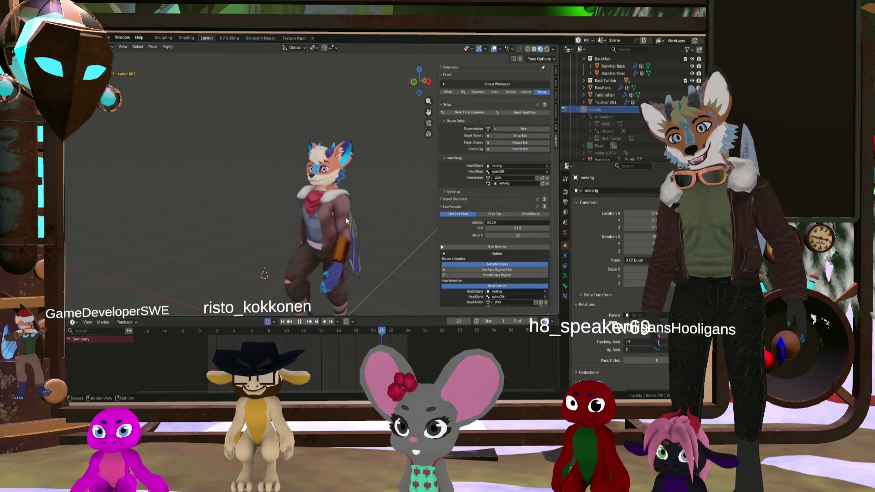
mouse_move(345, 216)
middle_down()
mouse_move(337, 217)
mouse_move(357, 217)
middle_up()
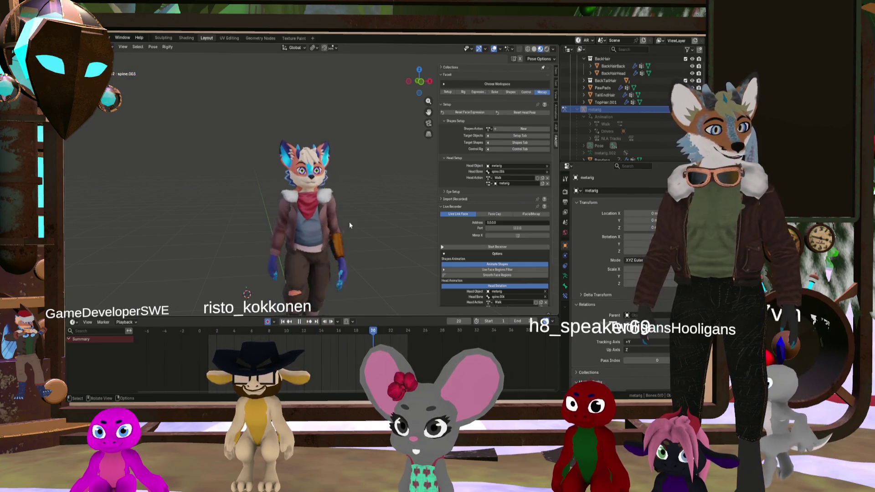
mouse_move(350, 223)
middle_down()
mouse_move(237, 219)
mouse_move(339, 224)
middle_up()
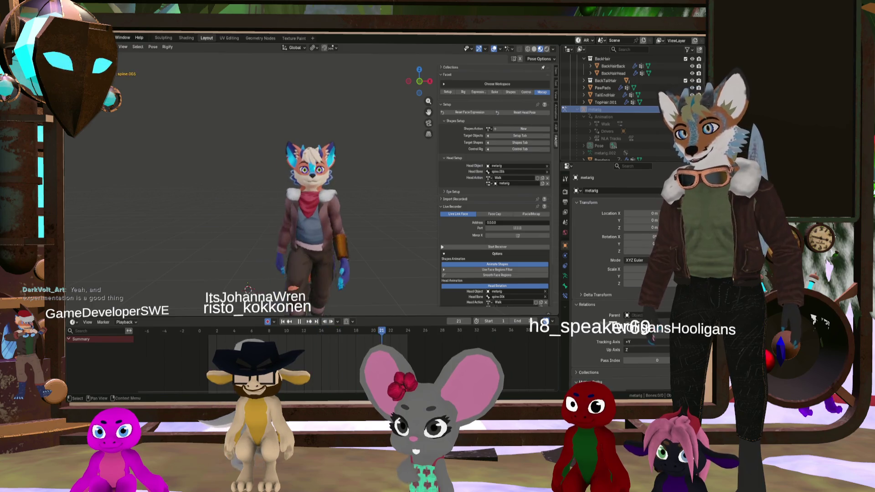
click(692, 109)
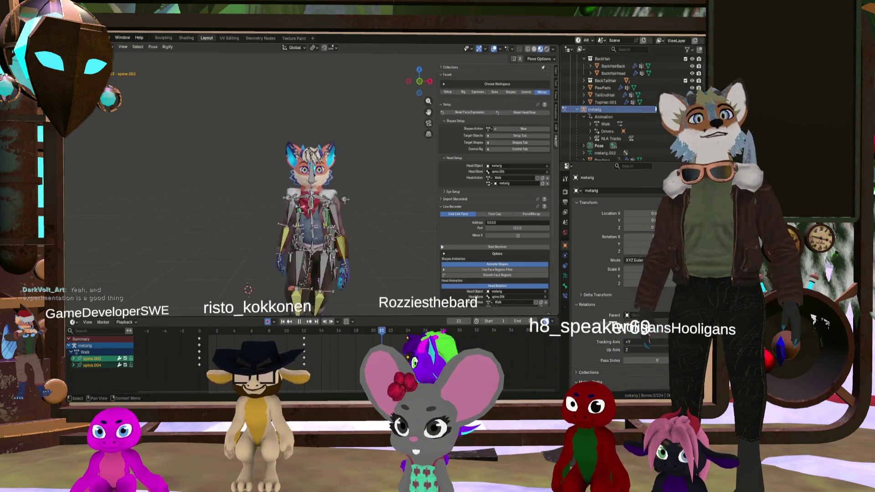
Reveal the armature bones, frame the fox in the viewport and return to frame 0
key(h)
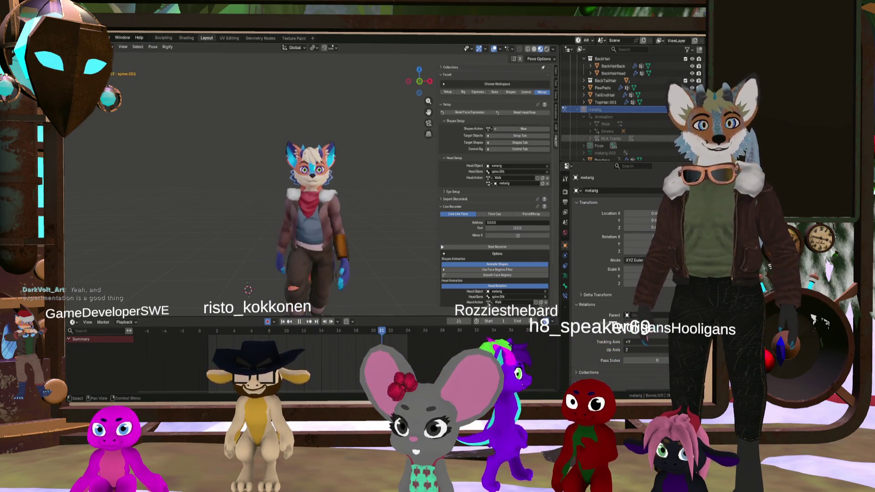
key(alt+h)
key(KP_Decimal)
scroll(306, 200, up, 2)
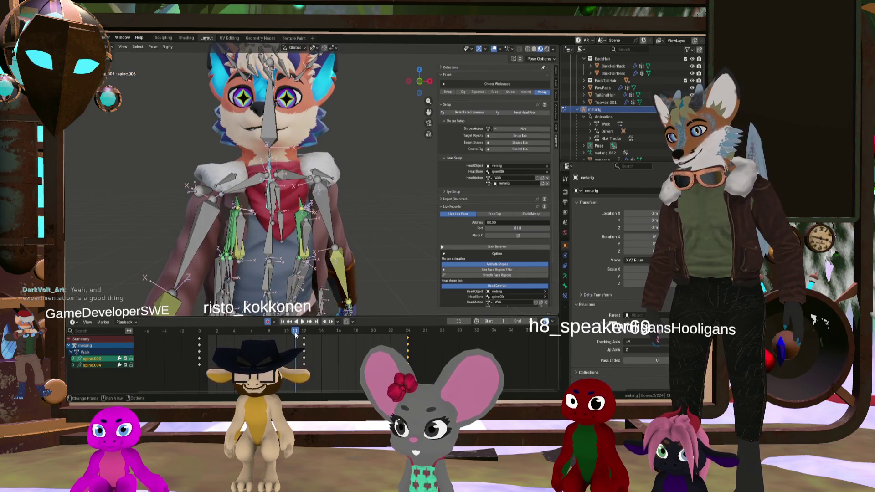
click(200, 330)
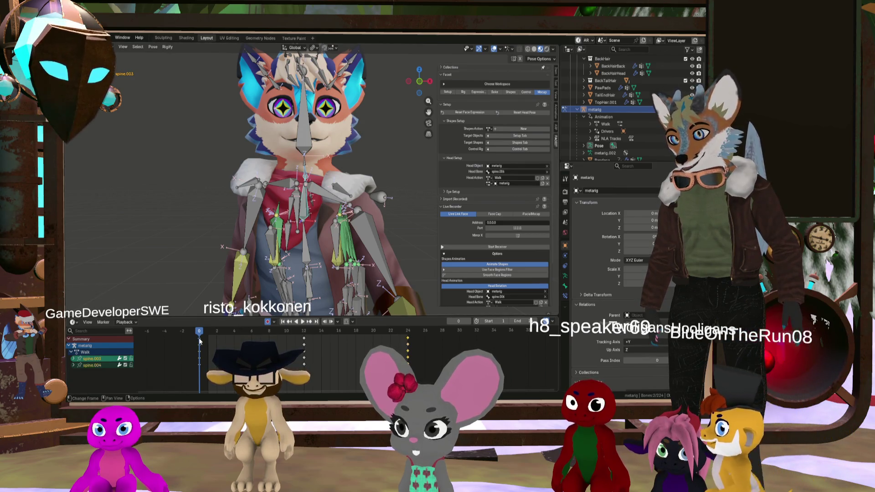
Paste the copied keys at frame 24 and a flipped copy at frame 12, then scrub to check
mouse_move(202, 334)
mouse_down()
mouse_move(409, 340)
mouse_move(304, 332)
mouse_up()
key(ctrl+v)
right_click(303, 332)
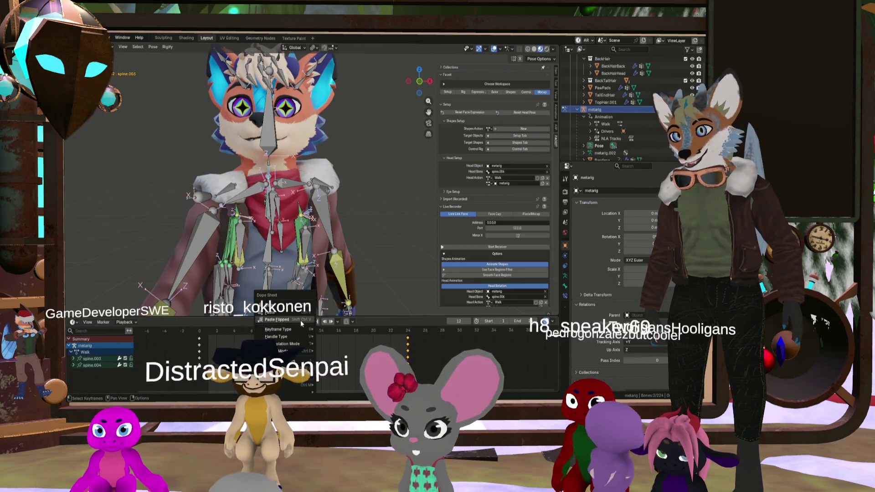
click(299, 319)
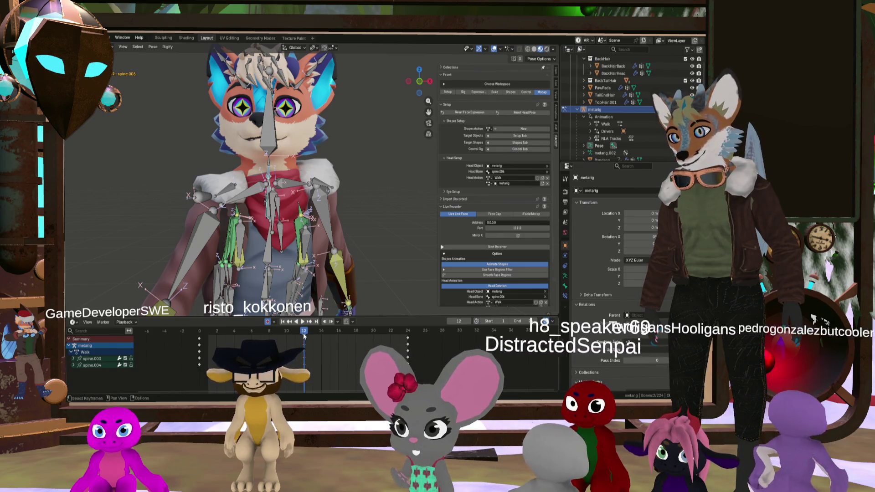
mouse_move(304, 336)
mouse_down()
mouse_move(277, 339)
mouse_move(339, 346)
mouse_move(277, 340)
mouse_move(321, 358)
mouse_move(190, 344)
mouse_move(272, 338)
mouse_move(400, 360)
mouse_up()
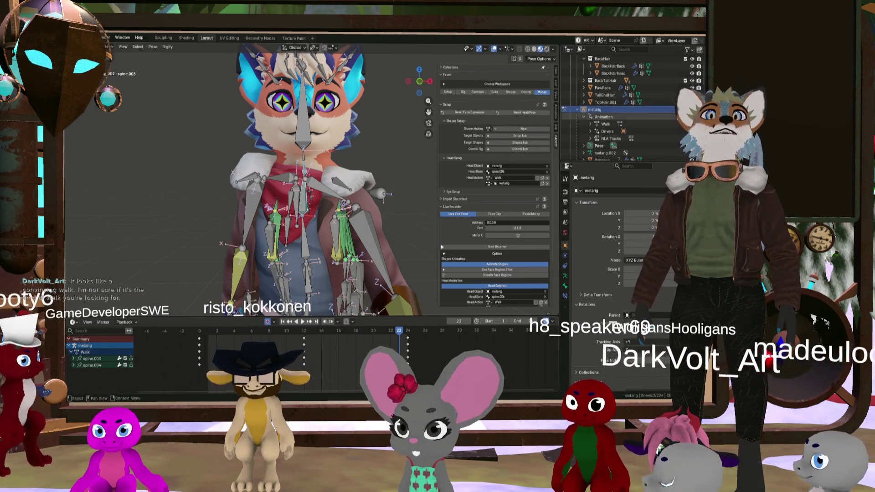
Hide the armature, play the walk cycle and orbit to view the fox's front and sides
scroll(362, 206, down, 6)
key(h)
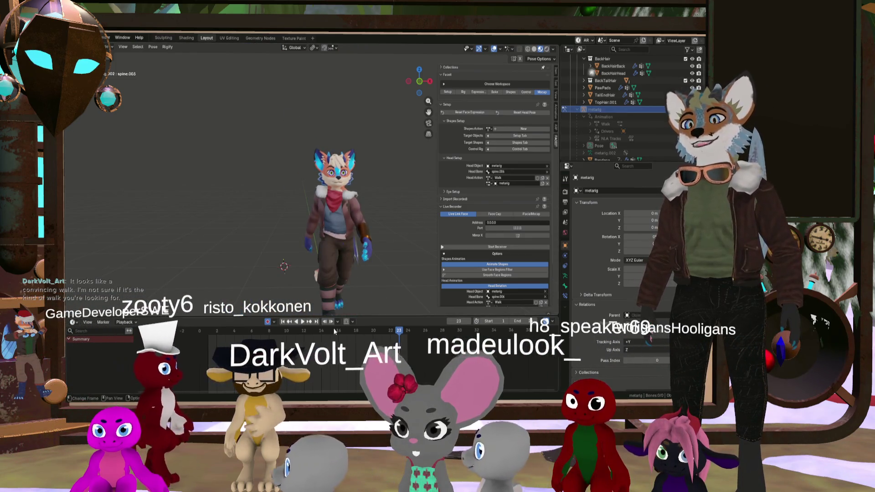
click(303, 322)
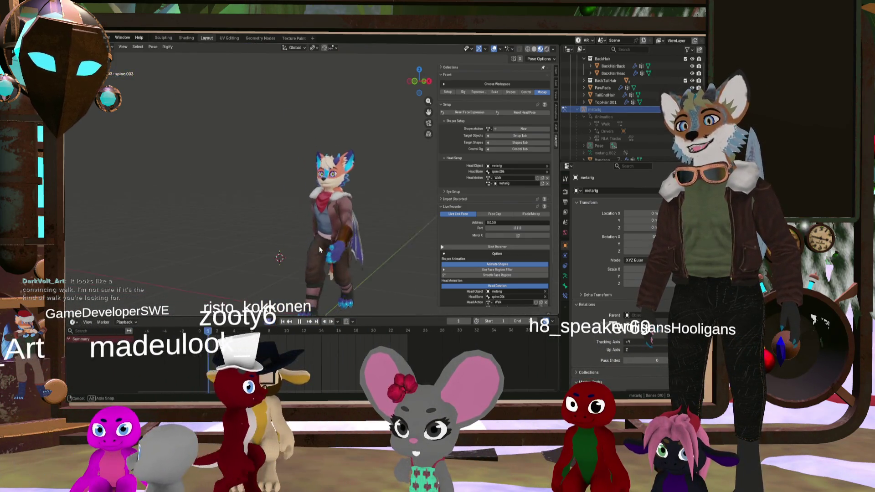
mouse_move(319, 246)
middle_down()
mouse_move(271, 247)
mouse_move(289, 238)
mouse_move(363, 248)
mouse_move(345, 243)
middle_up()
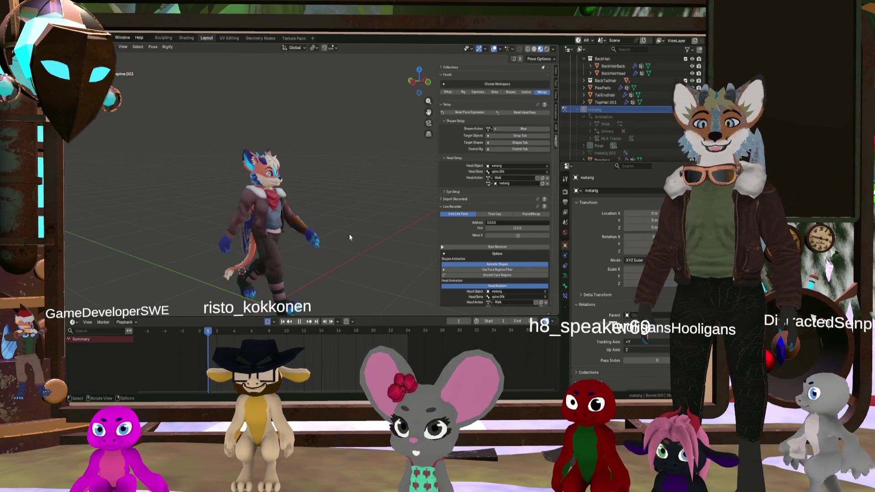
mouse_move(349, 234)
middle_down()
mouse_move(373, 190)
mouse_move(268, 211)
middle_up()
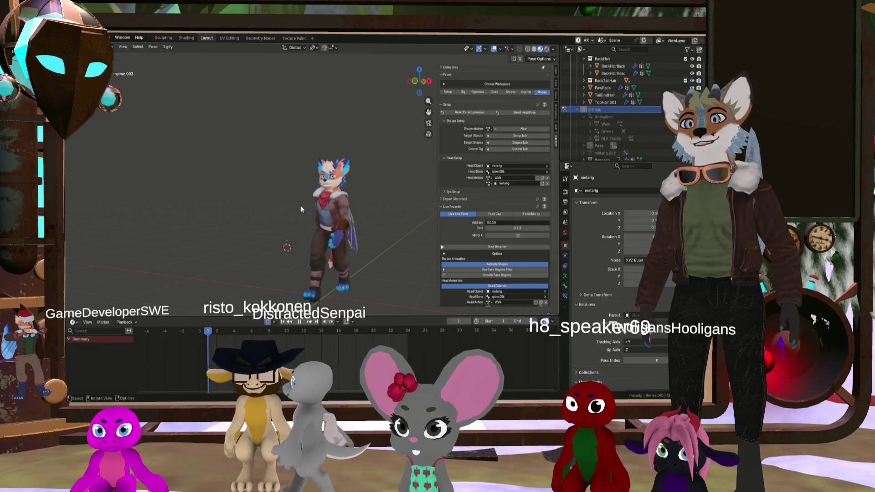
mouse_move(329, 240)
middle_down()
mouse_move(318, 232)
mouse_move(376, 201)
mouse_move(354, 264)
mouse_move(328, 255)
mouse_move(409, 246)
mouse_move(384, 246)
middle_up()
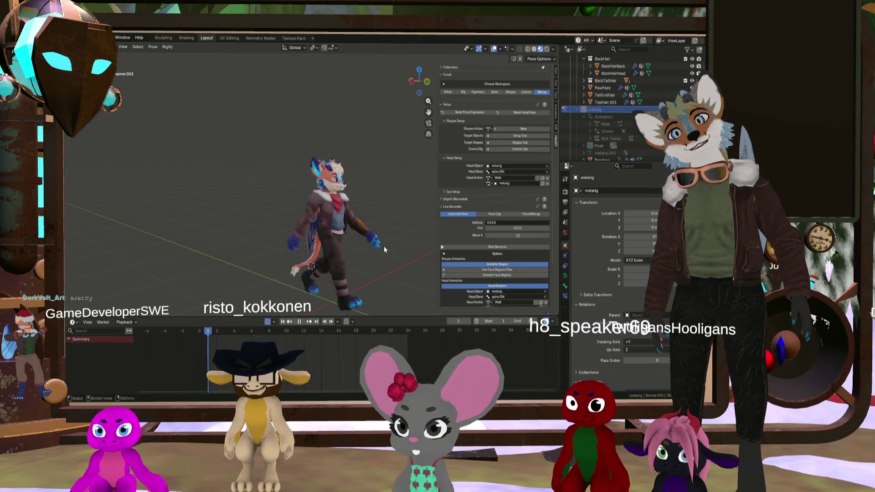
mouse_move(384, 246)
middle_down()
mouse_move(245, 254)
mouse_move(335, 254)
middle_up()
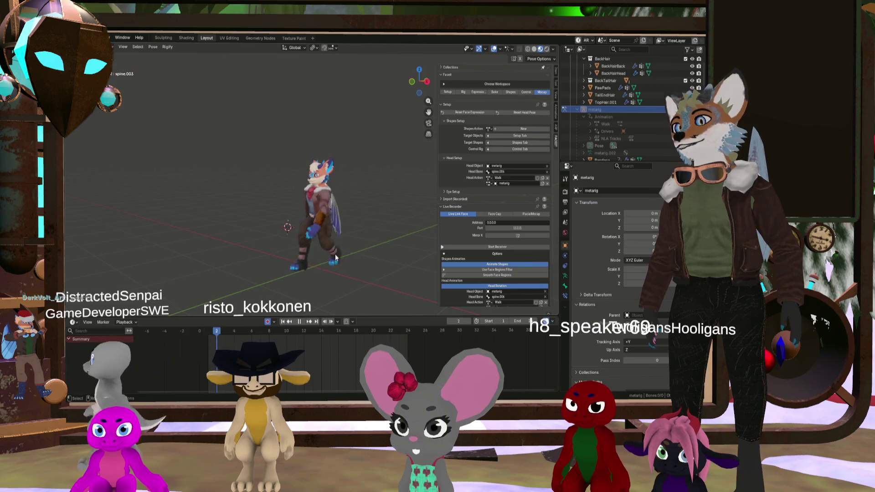
mouse_move(374, 254)
middle_down()
mouse_move(266, 229)
mouse_move(293, 231)
middle_up()
scroll(313, 237, down, 2)
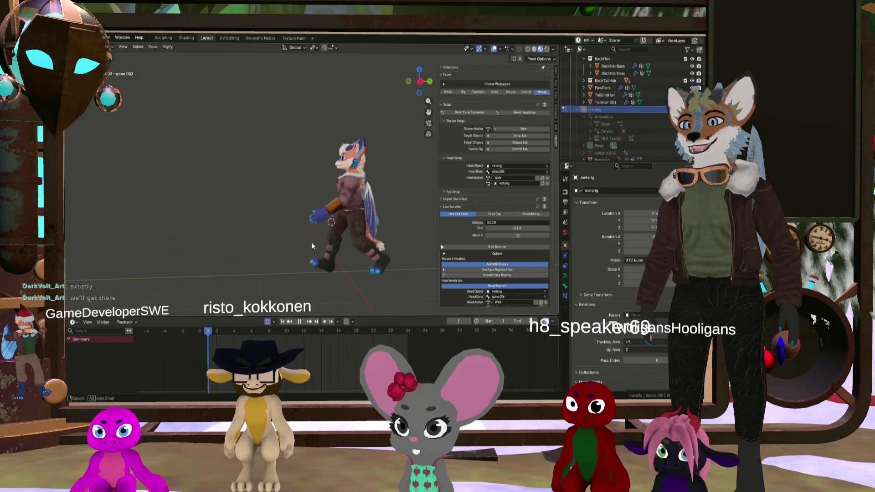
middle_drag(311, 242, 335, 250)
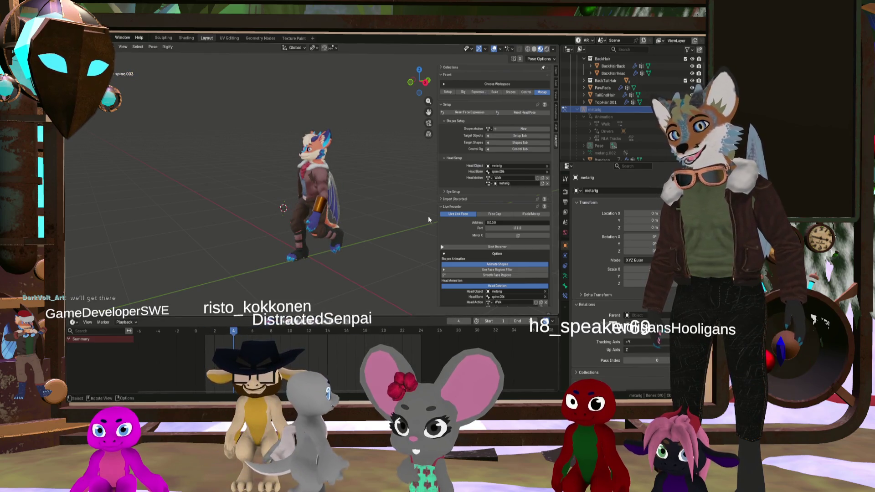
Unhide the bones, go to frame 0 and move the hand.IK.R control to a new position
key(alt+h)
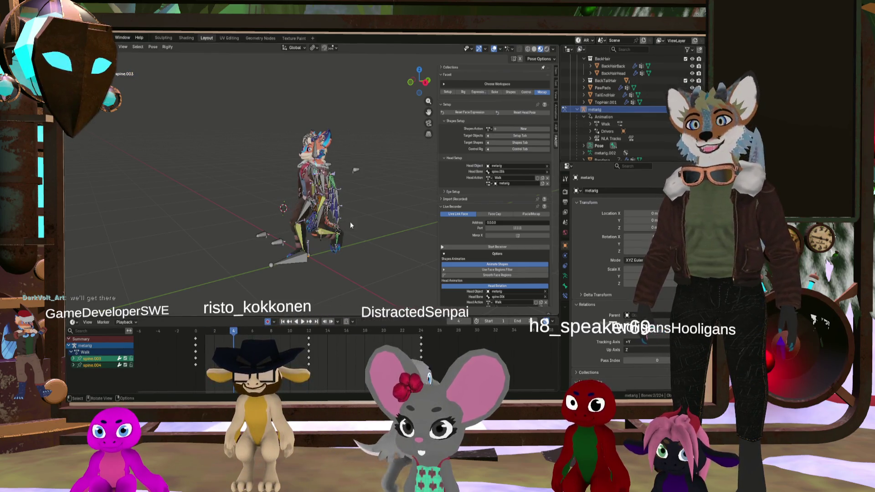
scroll(350, 225, up, 3)
drag(229, 331, 182, 333)
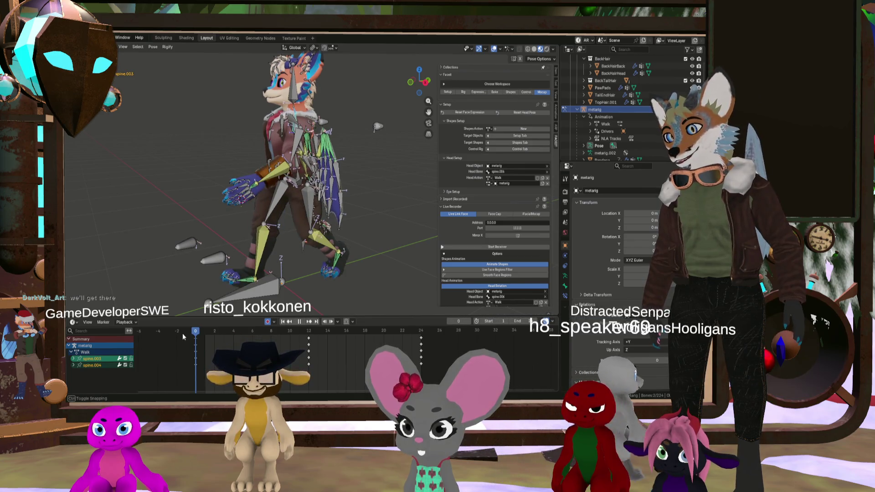
mouse_move(196, 237)
middle_down()
mouse_move(214, 198)
mouse_move(256, 198)
mouse_move(174, 196)
mouse_move(333, 209)
middle_up()
scroll(223, 196, up, 4)
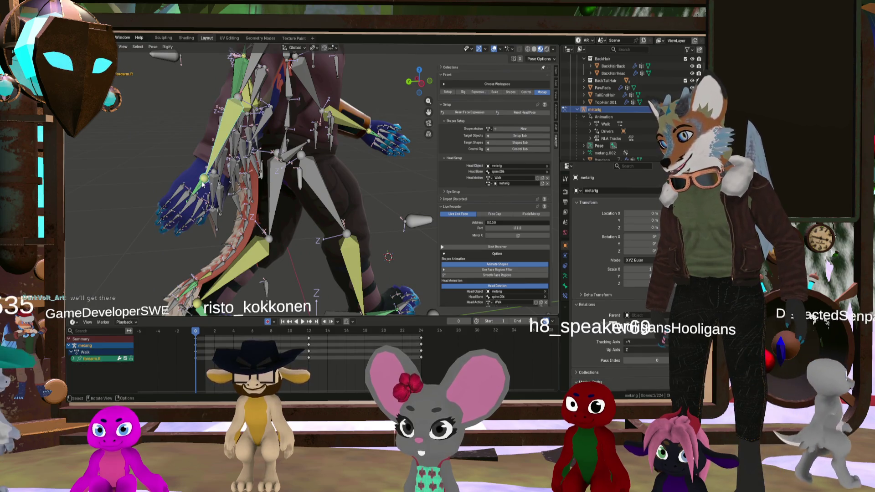
click(210, 176)
click(212, 171)
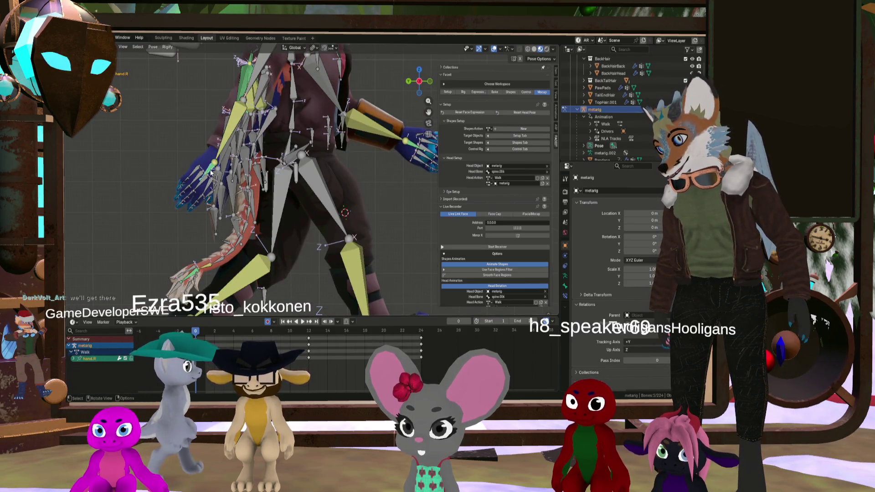
key(g)
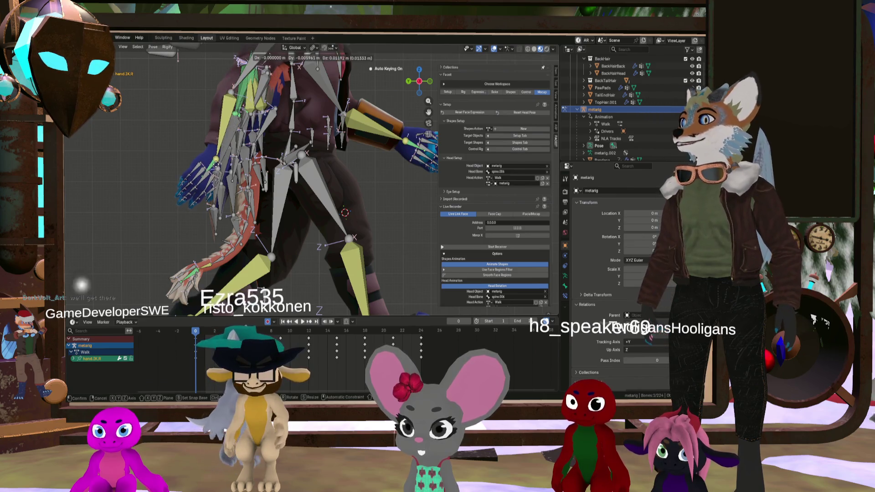
click(218, 167)
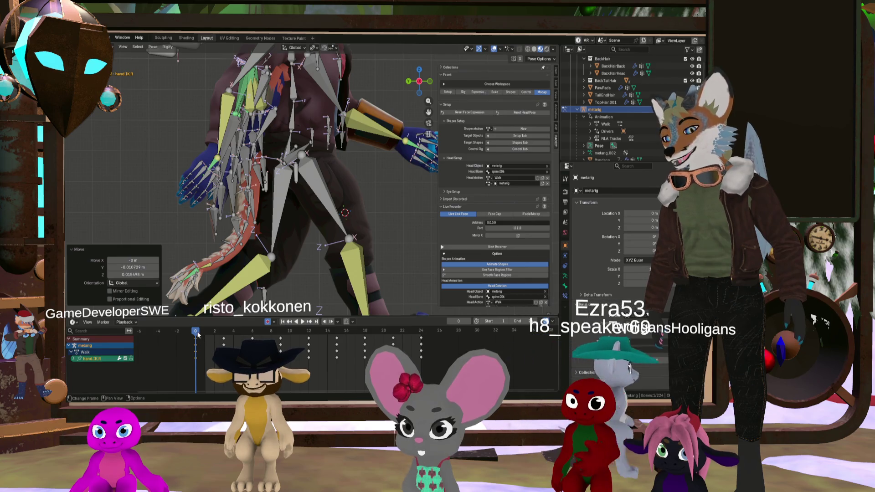
Select both hand IK controls and key them at the start of the walk cycle
scroll(420, 149, up, 4)
shift+click(397, 138)
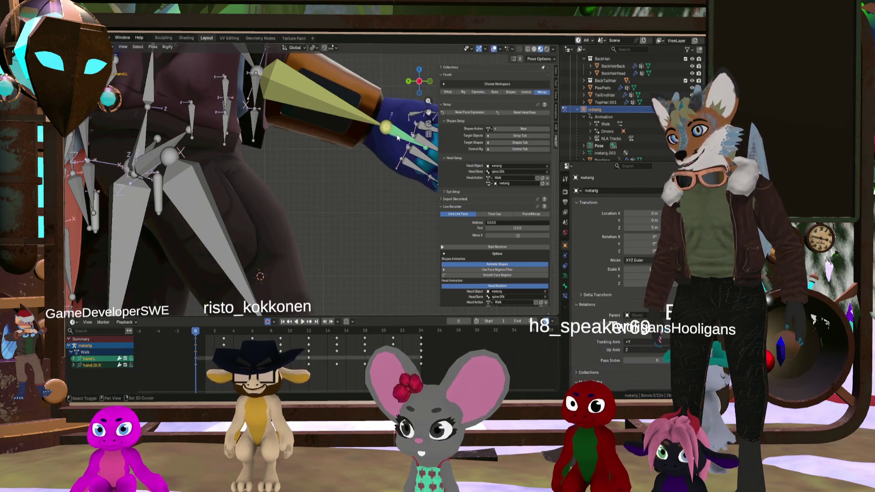
middle_drag(407, 142, 387, 144)
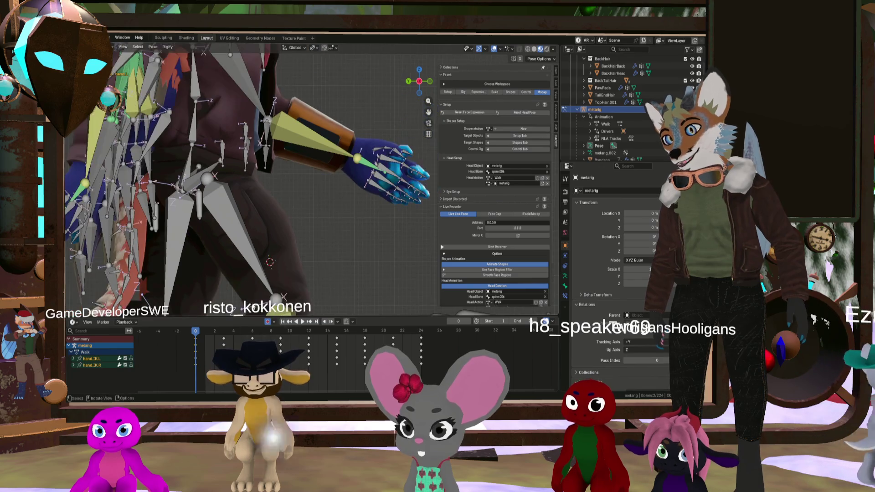
click(201, 335)
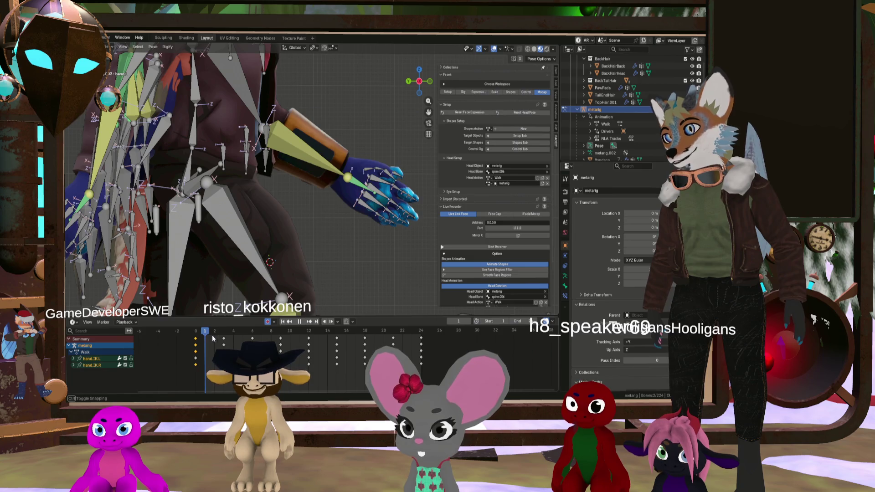
mouse_move(212, 337)
mouse_down()
mouse_move(195, 341)
mouse_move(308, 337)
mouse_up()
Paste the hand IK keys flipped at frame 12, then move to frame 24 to paste them again
right_click(308, 337)
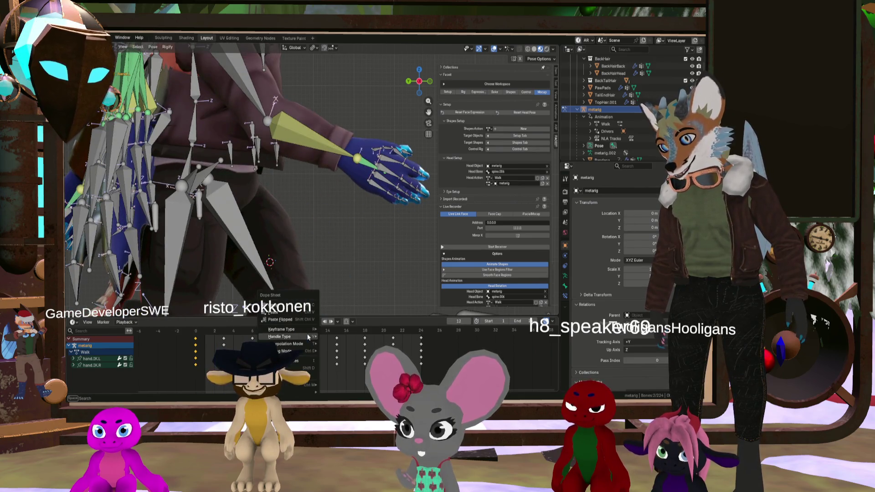
click(306, 319)
scroll(286, 214, down, 5)
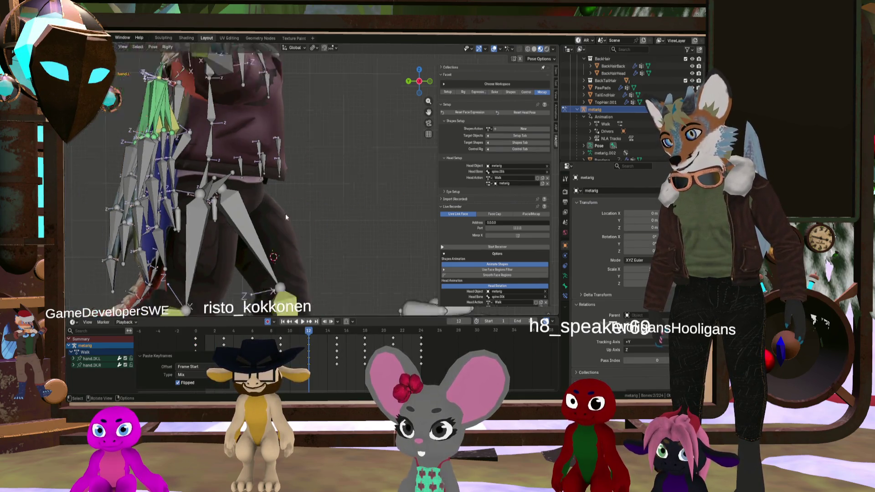
mouse_move(290, 217)
middle_down()
mouse_move(253, 215)
mouse_move(268, 234)
middle_up()
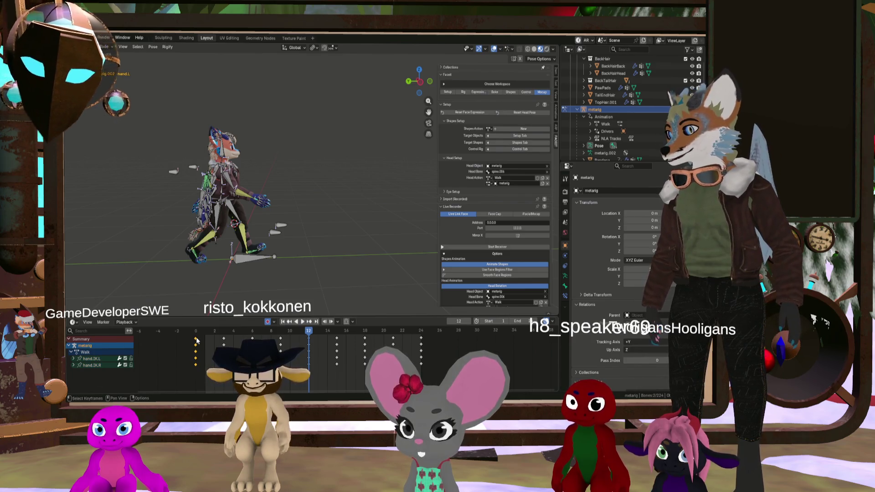
right_click(308, 333)
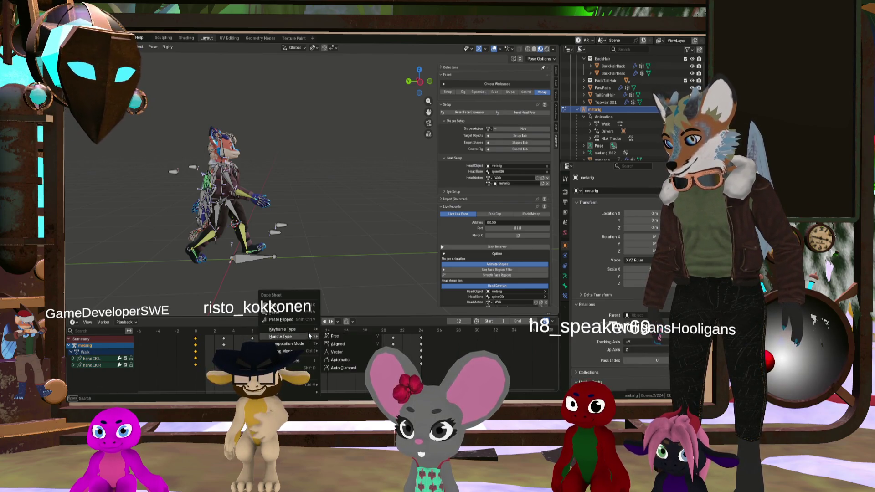
click(306, 319)
mouse_move(225, 194)
middle_down()
mouse_move(302, 195)
mouse_move(113, 185)
mouse_move(237, 196)
middle_up()
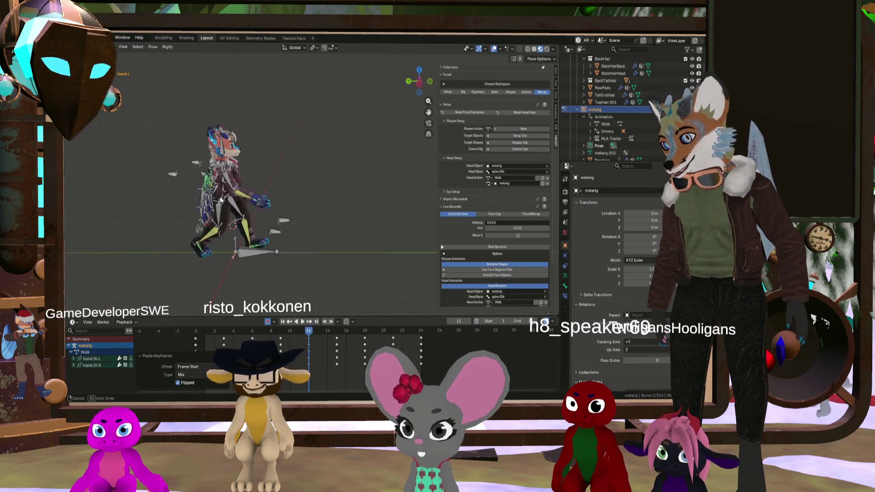
click(421, 330)
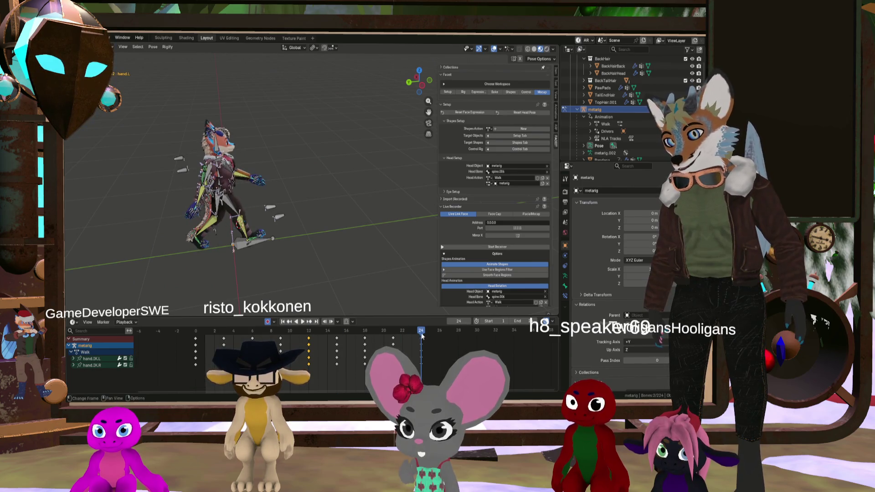
right_click(423, 337)
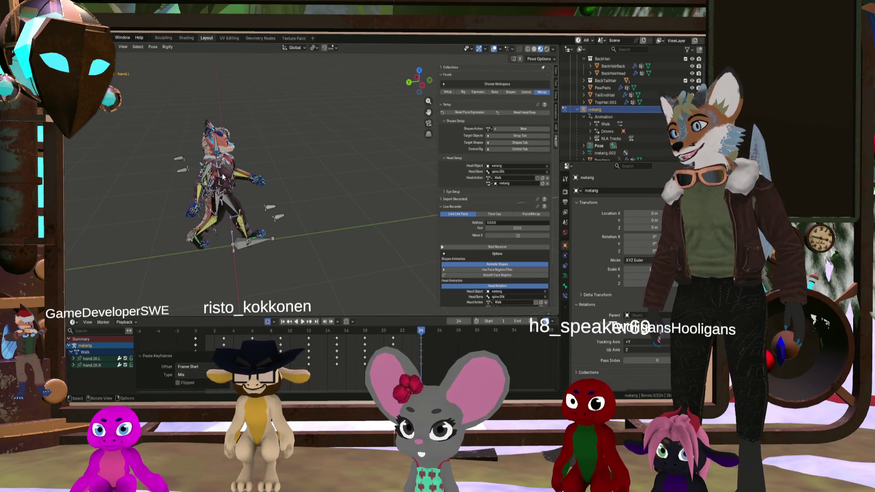
Hide the bones, orbit around the walking fox, scrub to about frame 11, then unhide the bones
key(h)
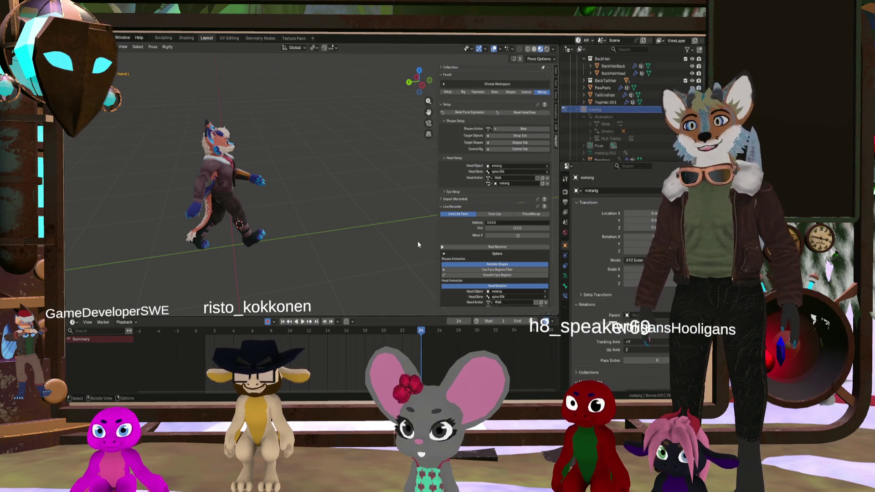
middle_drag(418, 242, 232, 219)
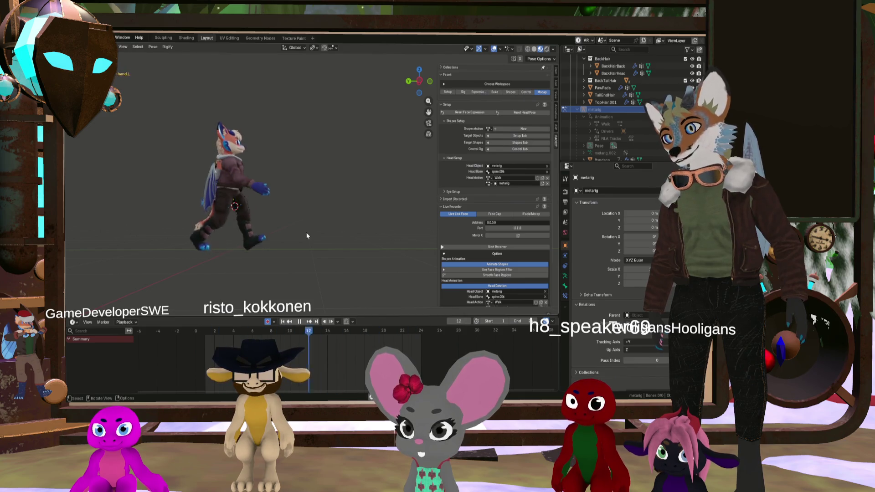
mouse_move(303, 234)
middle_down()
mouse_move(174, 242)
mouse_move(386, 229)
mouse_move(318, 240)
middle_up()
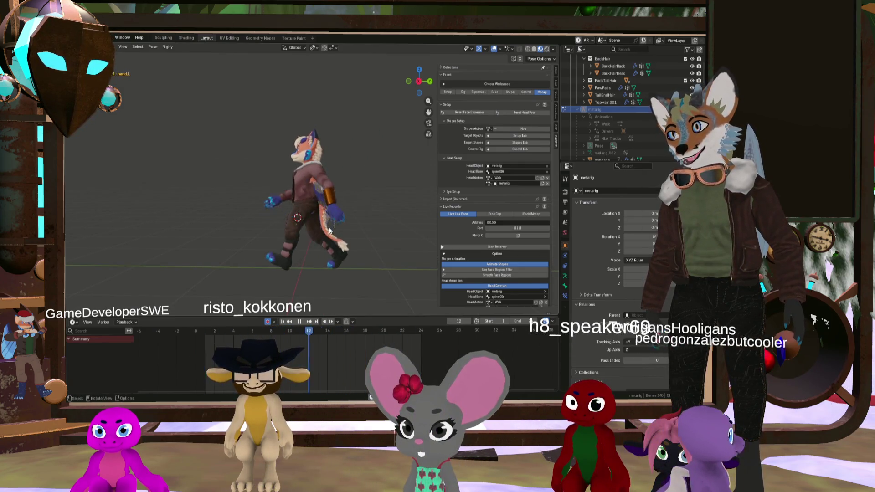
scroll(328, 232, up, 2)
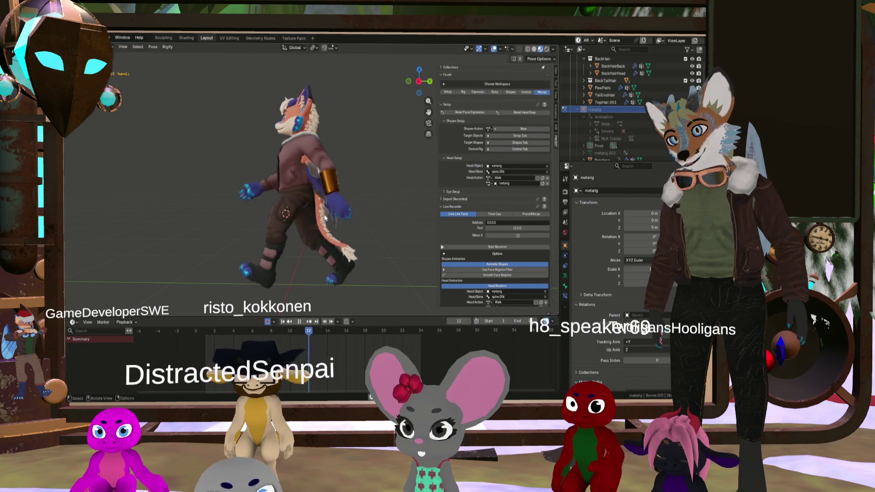
mouse_move(304, 329)
mouse_down()
mouse_move(314, 341)
mouse_move(301, 346)
mouse_move(314, 344)
mouse_move(277, 336)
mouse_move(365, 349)
mouse_move(332, 344)
mouse_up()
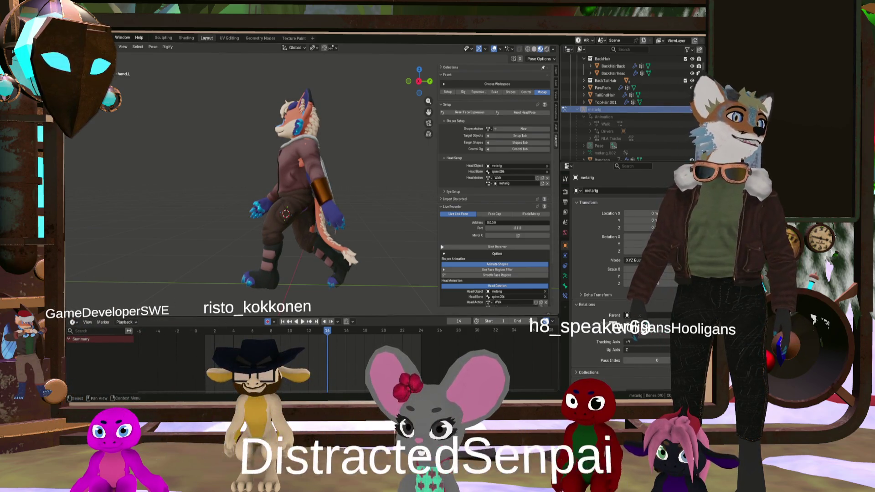
key(alt+h)
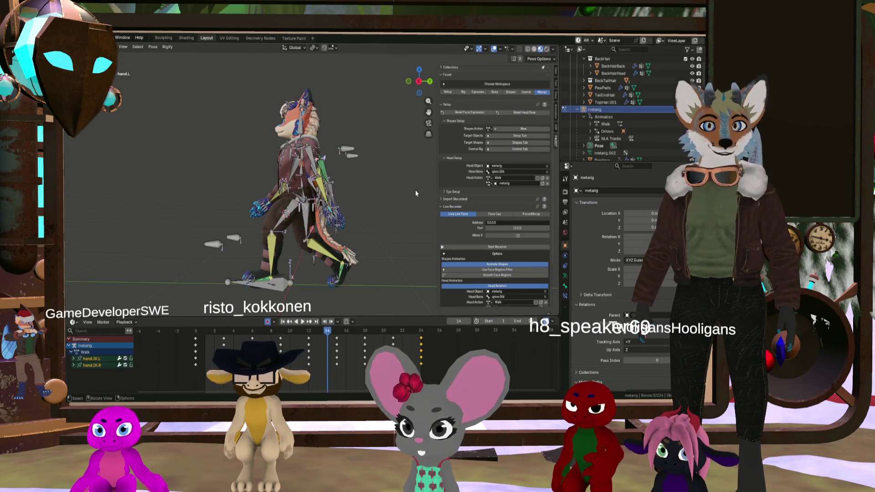
Select the hand.IK.L control and step forward to frame 15
scroll(365, 213, up, 6)
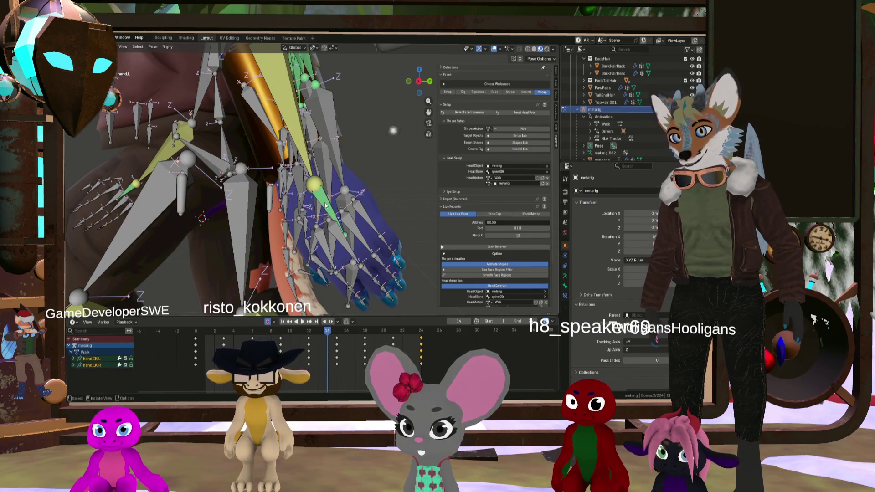
click(325, 204)
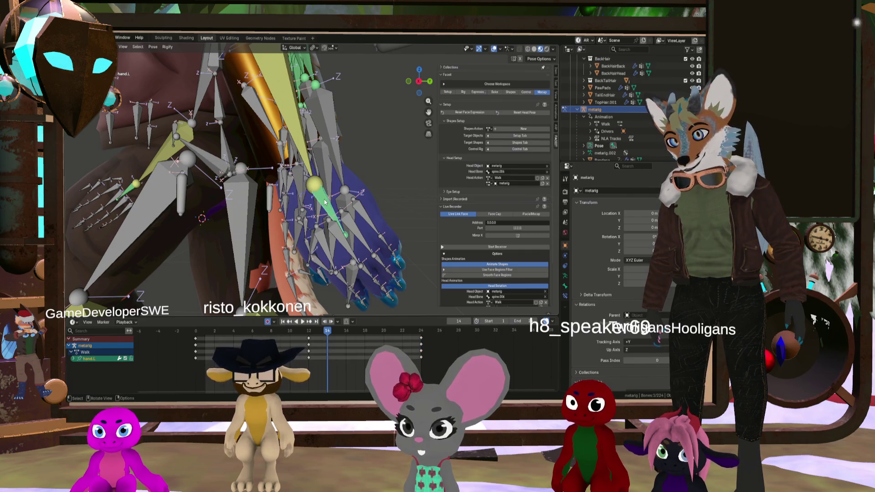
click(324, 201)
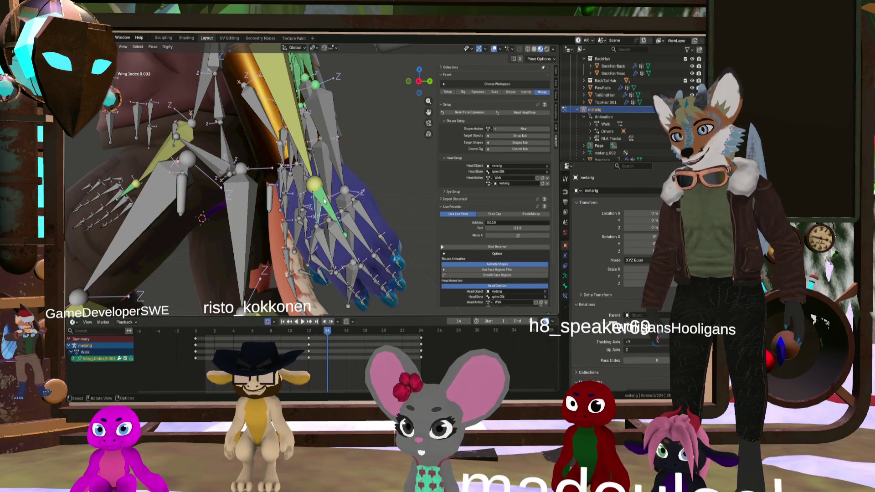
mouse_move(324, 200)
middle_down()
mouse_move(358, 198)
mouse_move(305, 204)
mouse_move(321, 344)
middle_up()
click(305, 205)
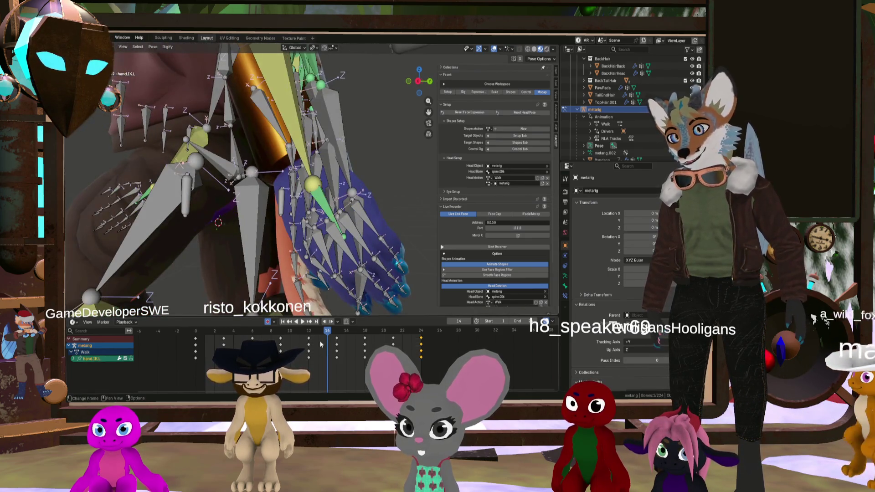
key(Right)
scroll(328, 185, down, 6)
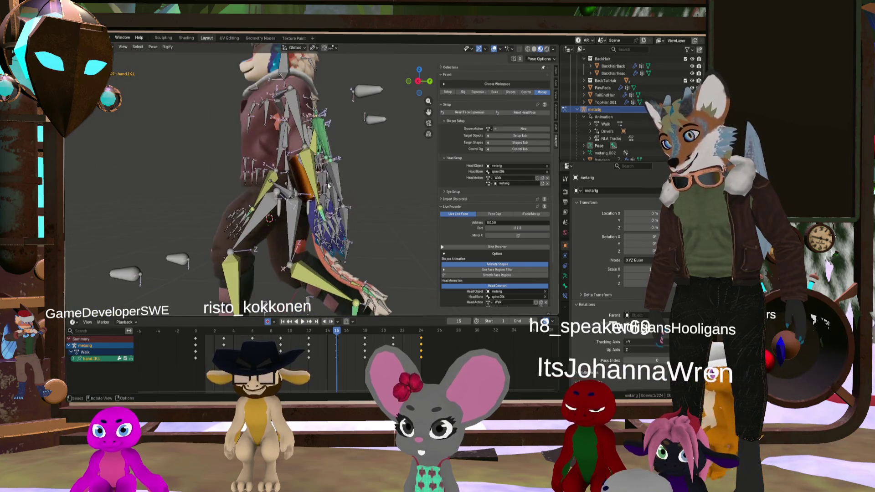
scroll(344, 259, up, 2)
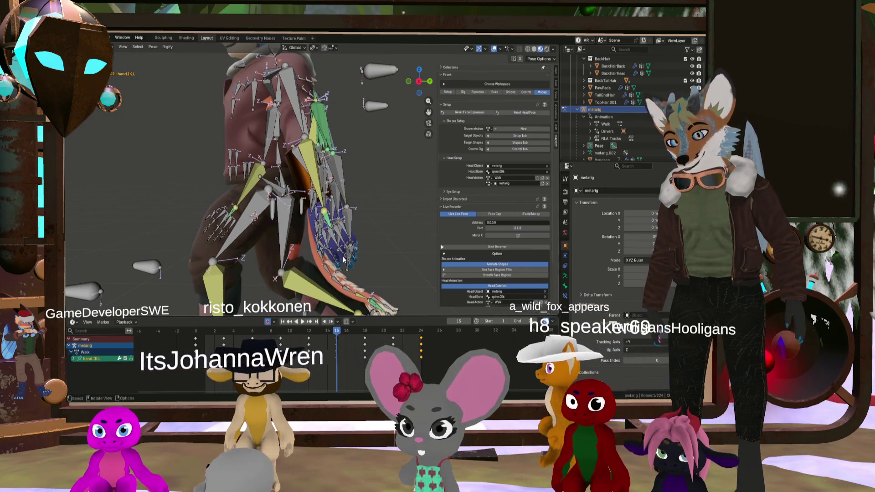
Move hand.IK.L to a more natural position, then reveal the hidden right hand bone
key(g)
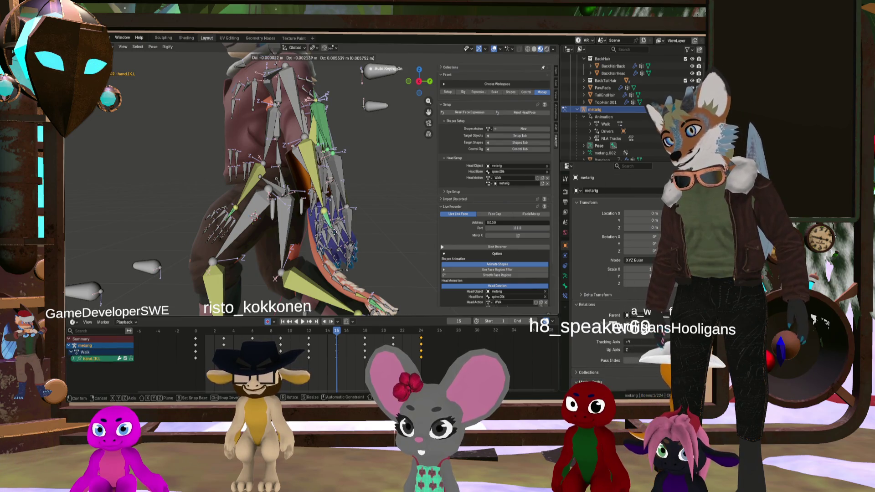
mouse_move(334, 235)
middle_down()
mouse_move(337, 221)
mouse_move(346, 224)
middle_up()
scroll(338, 225, down, 3)
key(g)
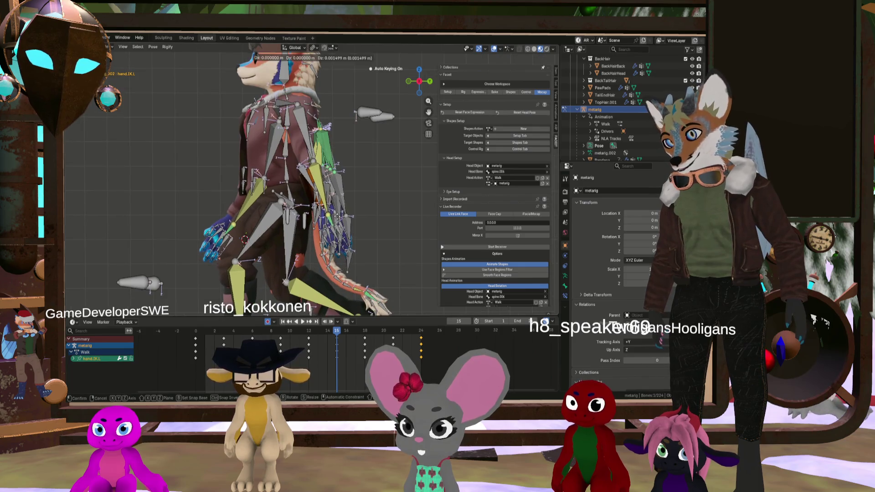
click(336, 209)
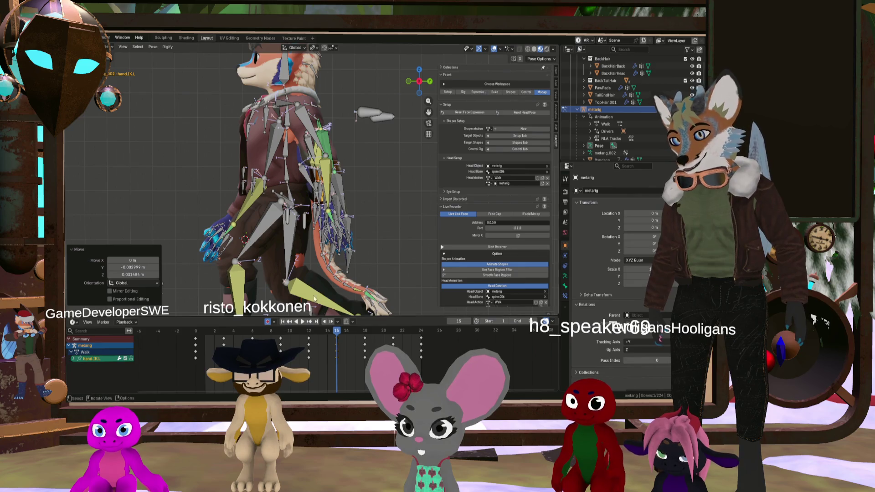
key(alt+h)
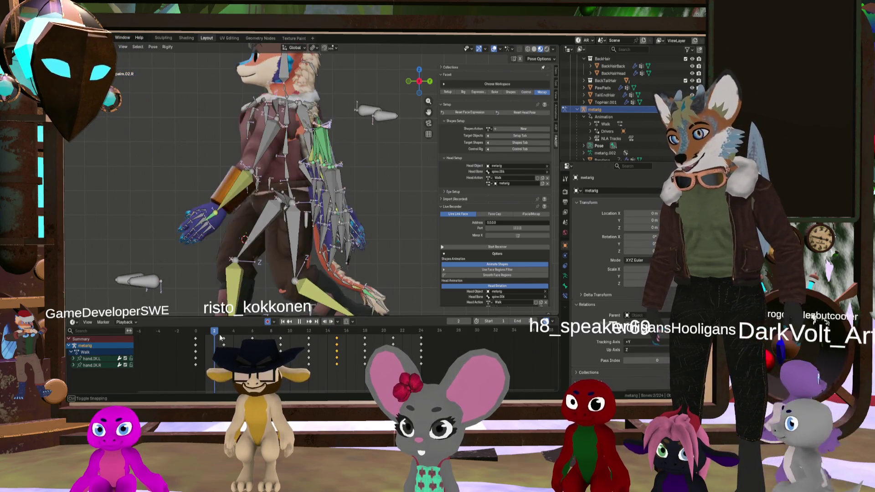
Stop at frame 3, paste the hand keys flipped there, hide the bones and play
key(space)
right_click(222, 336)
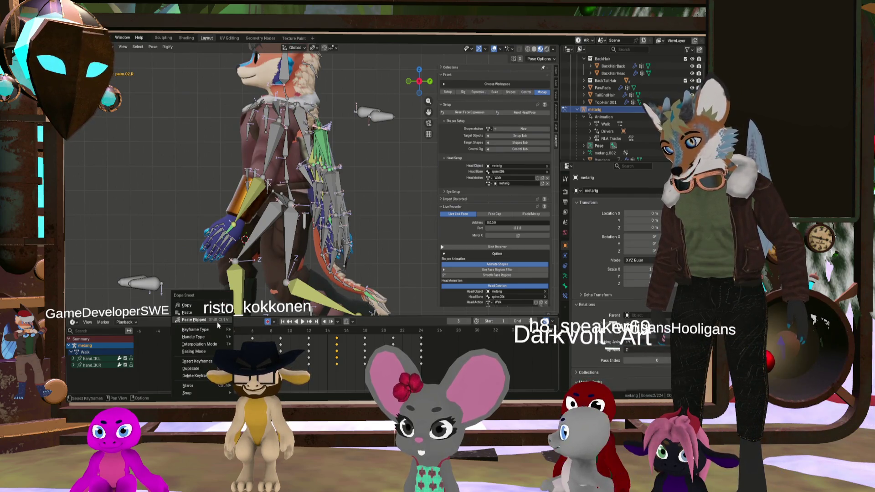
click(217, 321)
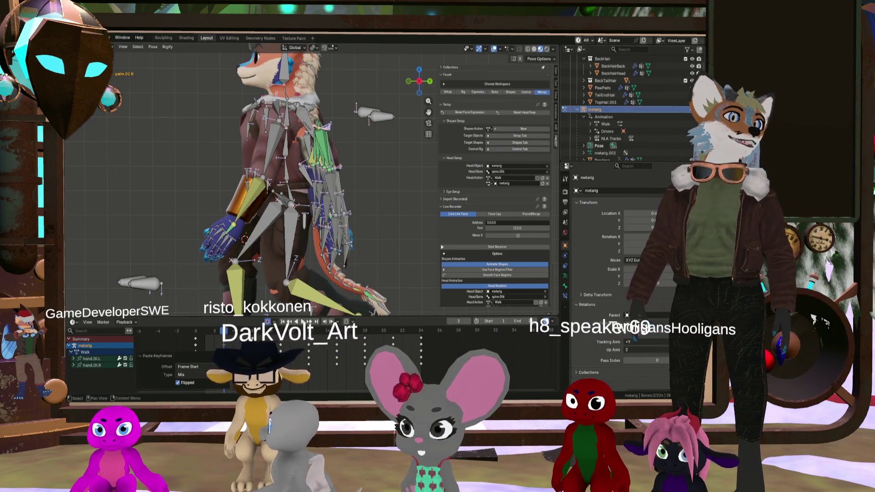
key(h)
key(space)
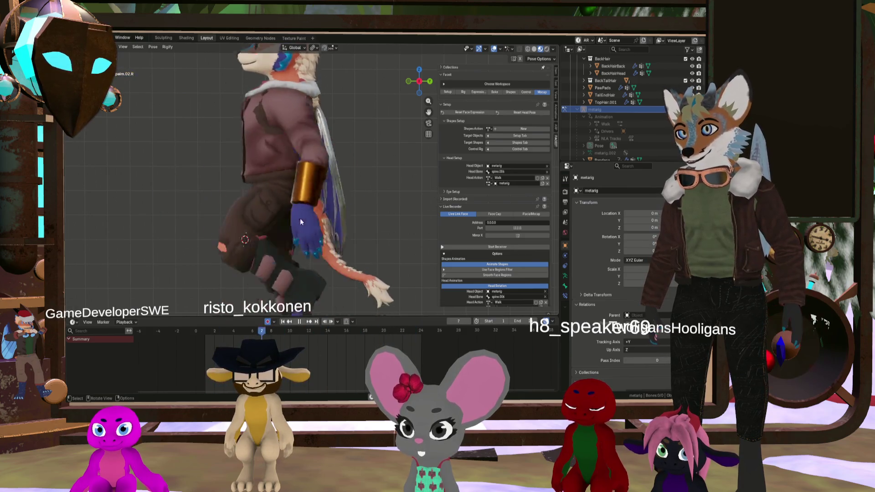
Orbit and zoom around the looping fox walk to view it from the front and sides
scroll(277, 206, down, 5)
middle_drag(277, 206, 327, 203)
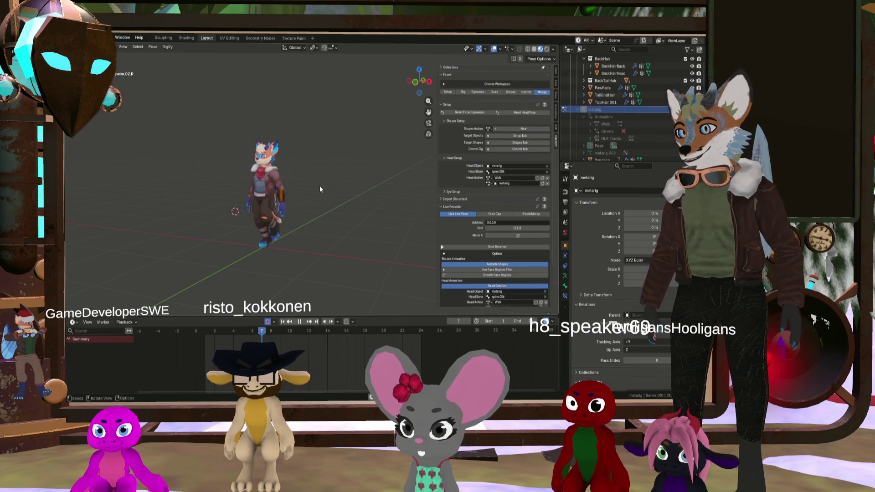
middle_drag(367, 137, 353, 157)
scroll(291, 157, up, 5)
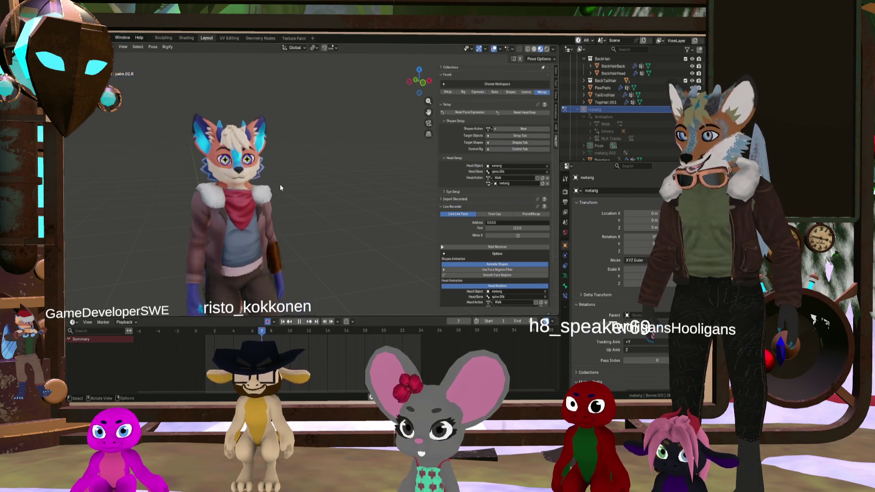
scroll(279, 183, down, 5)
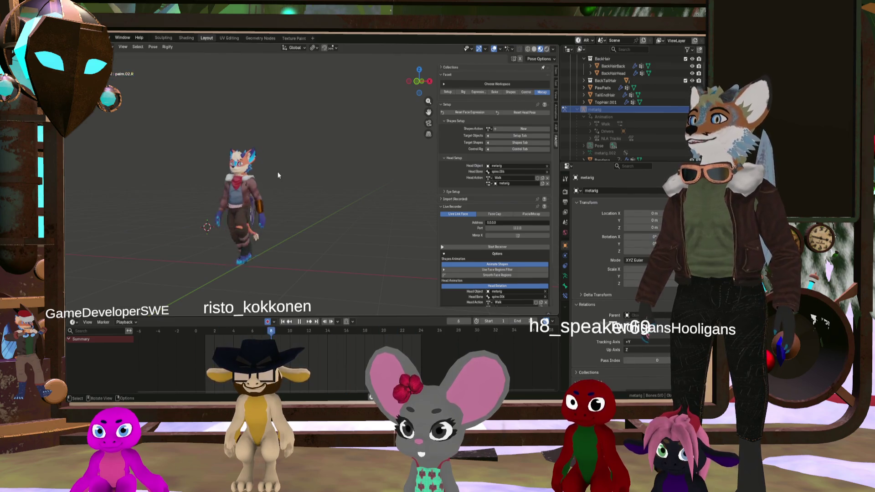
scroll(282, 167, up, 2)
mouse_move(284, 171)
middle_down()
mouse_move(291, 178)
mouse_move(210, 188)
mouse_move(288, 192)
middle_up()
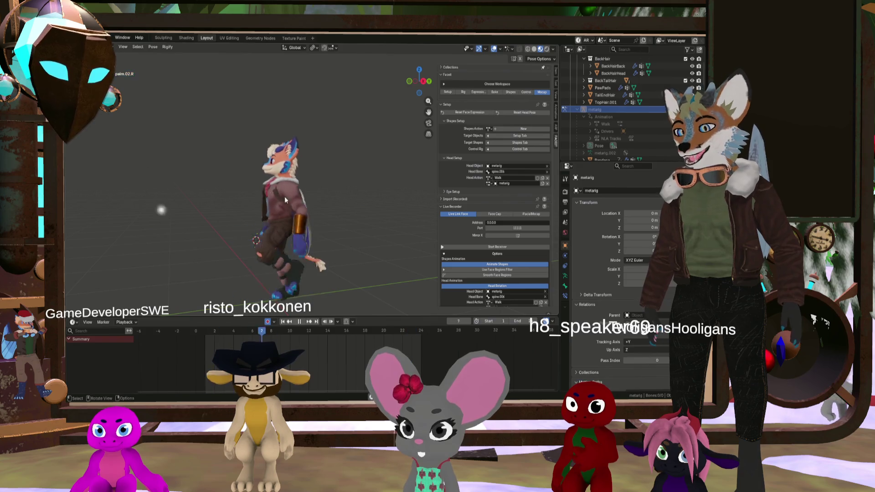
mouse_move(285, 197)
middle_down()
mouse_move(246, 179)
mouse_move(300, 179)
mouse_move(272, 168)
mouse_move(244, 202)
middle_up()
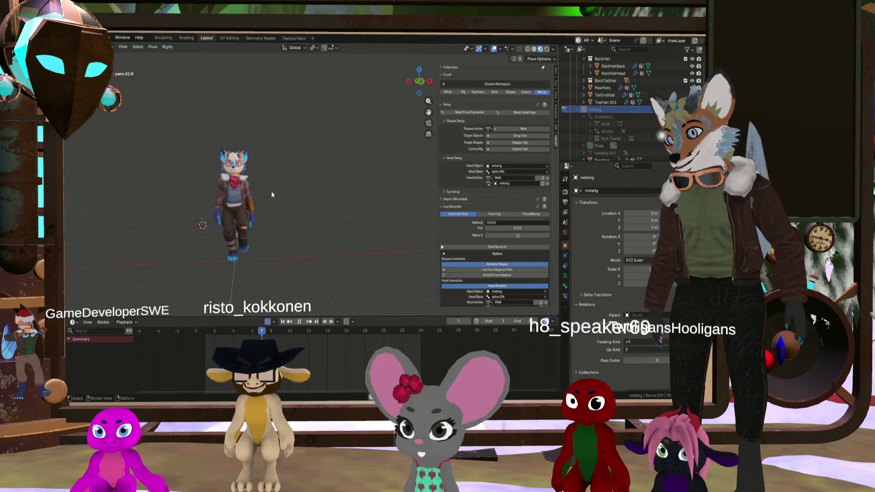
middle_drag(268, 194, 228, 189)
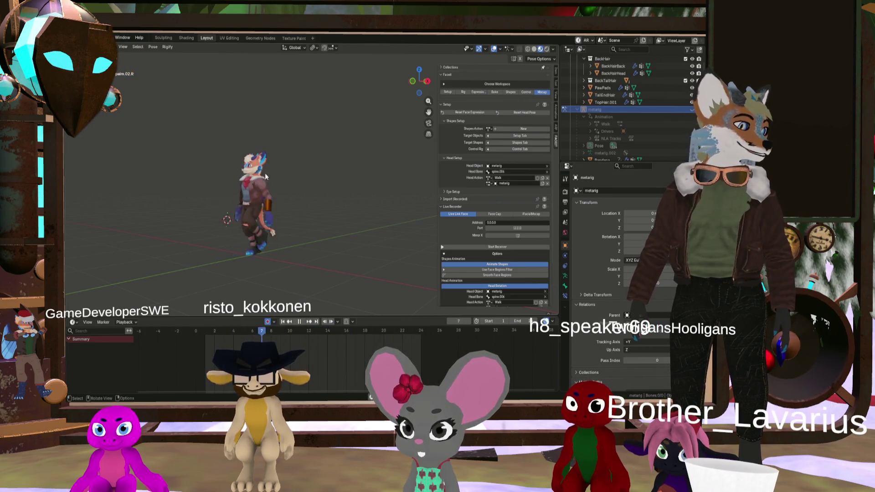
middle_drag(283, 173, 314, 173)
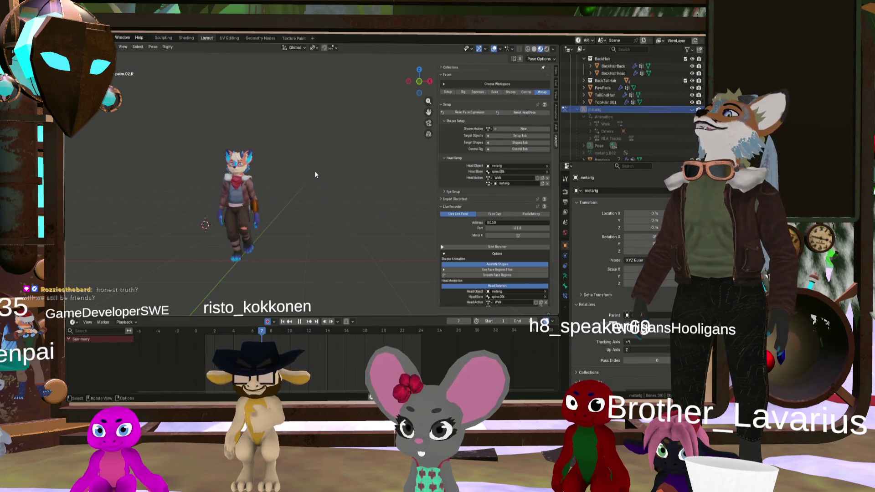
Orbit to a front view of the fox, stop playback and scrub back toward frame 0
mouse_move(315, 175)
middle_down()
mouse_move(261, 197)
mouse_move(234, 191)
mouse_move(250, 182)
middle_up()
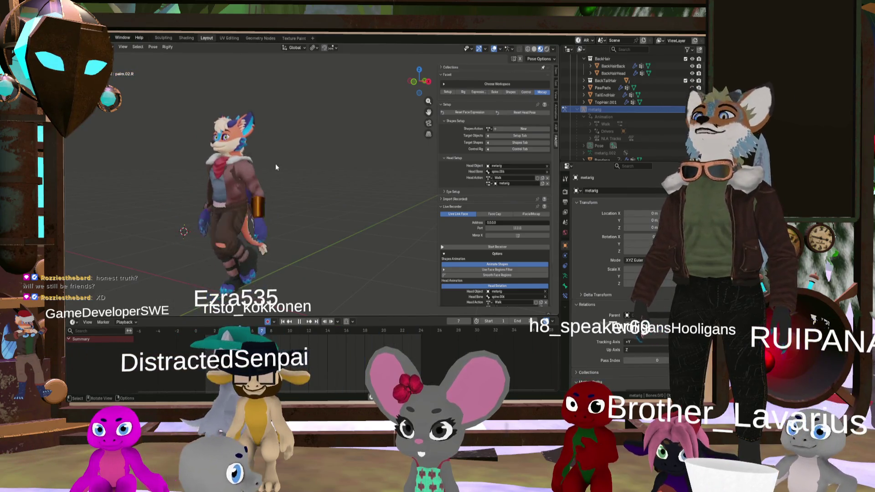
scroll(272, 170, down, 5)
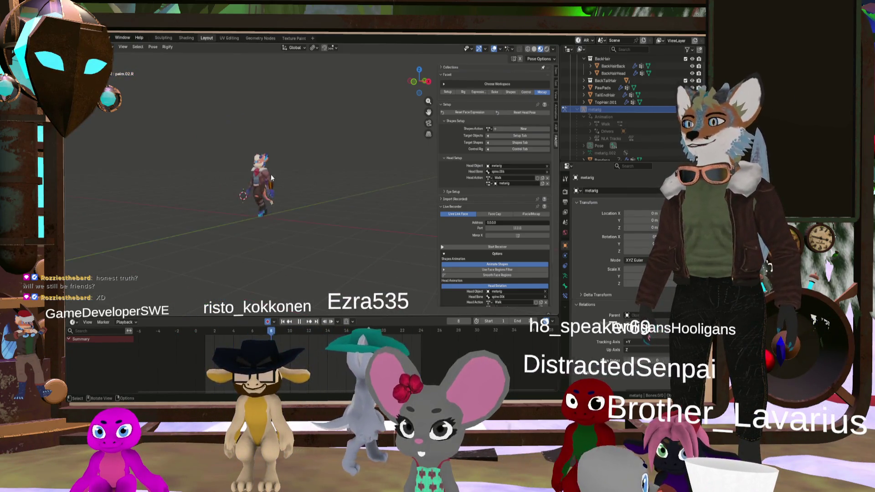
scroll(237, 181, up, 4)
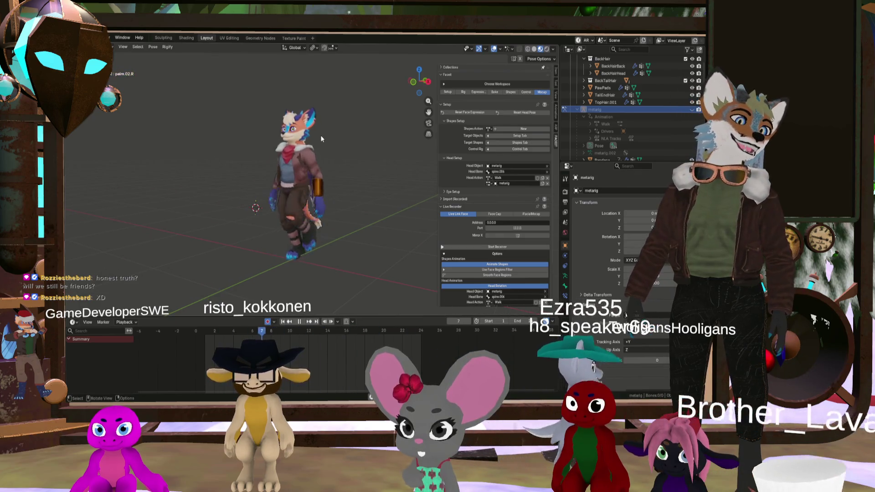
scroll(319, 120, up, 2)
mouse_move(318, 120)
middle_down()
mouse_move(310, 157)
mouse_move(343, 166)
middle_up()
middle_drag(321, 196, 313, 229)
key(space)
click(281, 330)
mouse_move(281, 330)
mouse_down()
mouse_move(189, 328)
mouse_move(223, 338)
mouse_move(252, 331)
mouse_up()
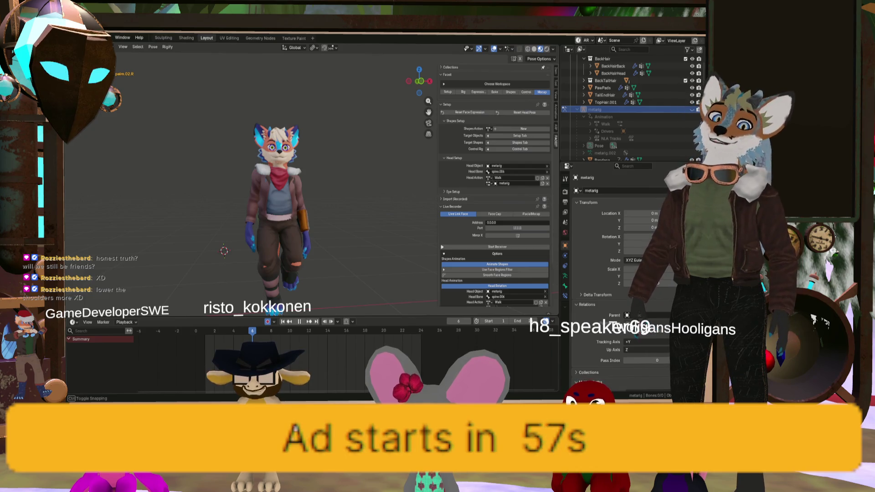
mouse_move(252, 332)
mouse_down()
mouse_move(262, 332)
mouse_move(198, 334)
mouse_up()
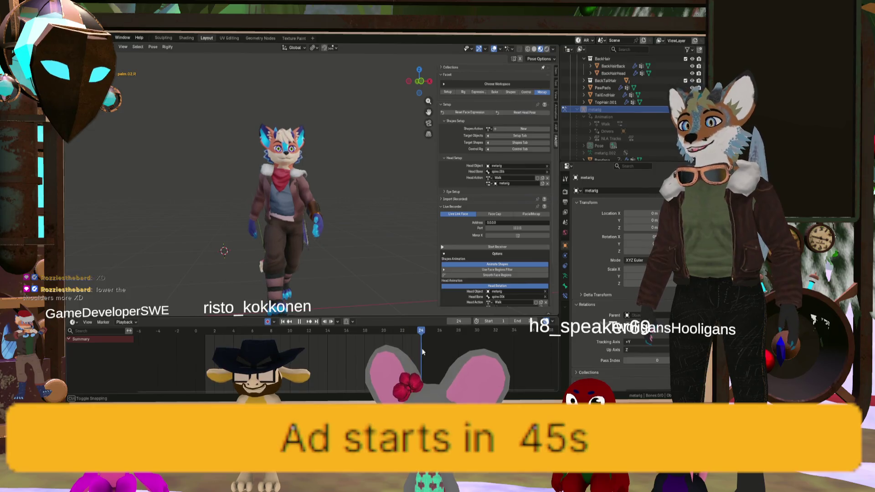
click(207, 335)
drag(211, 334, 276, 342)
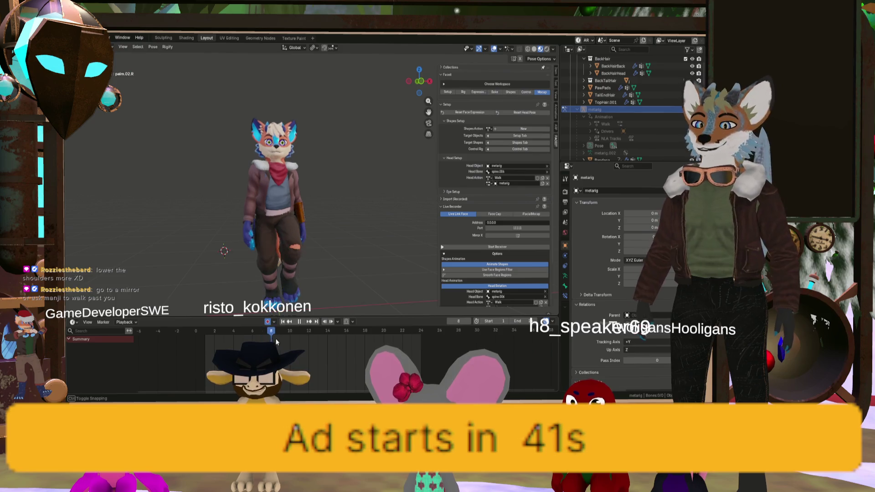
click(233, 336)
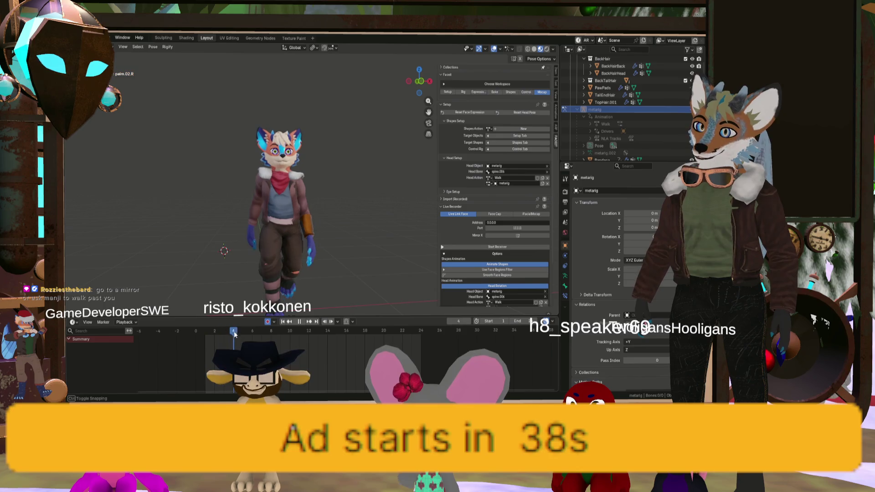
drag(235, 334, 267, 341)
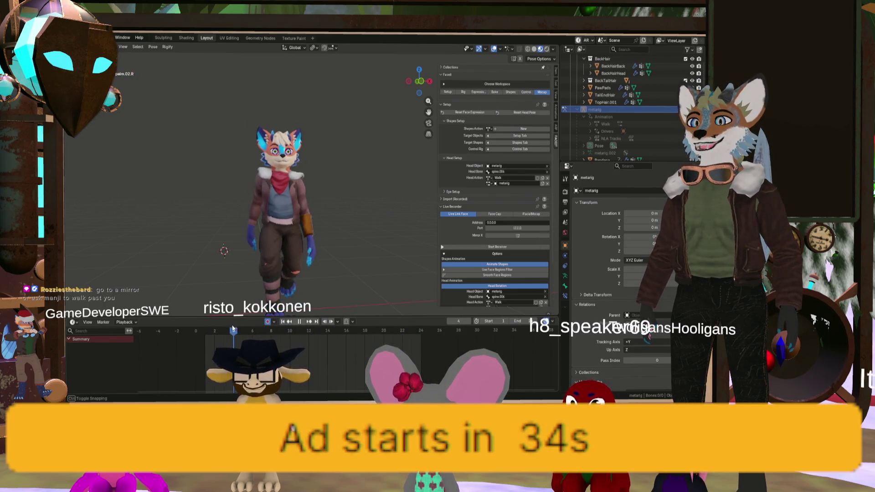
drag(234, 329, 308, 335)
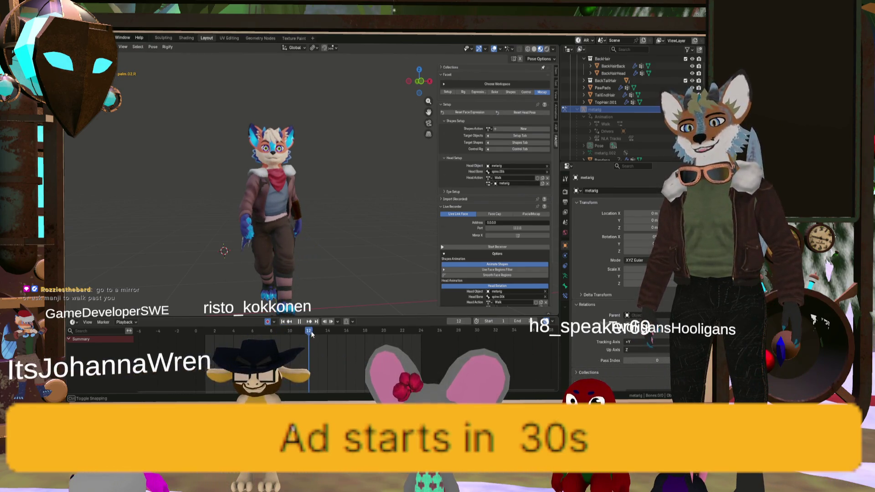
mouse_move(311, 334)
mouse_down()
mouse_move(335, 337)
mouse_move(222, 333)
mouse_up()
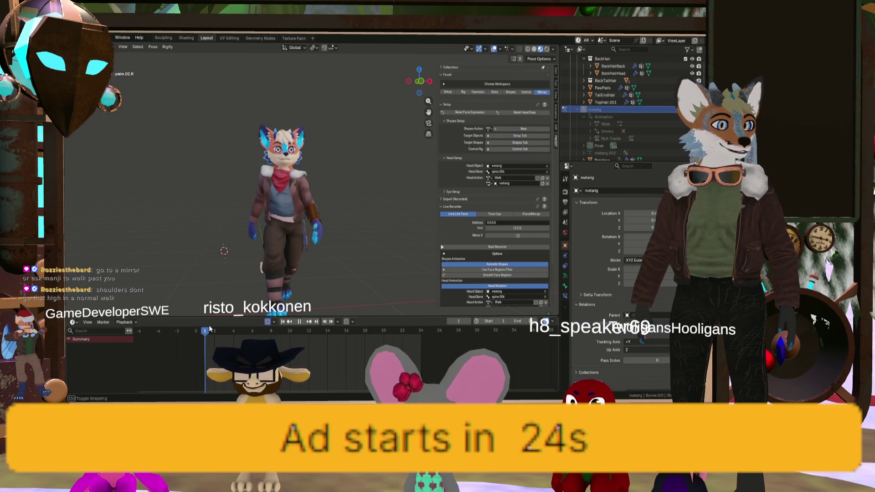
mouse_move(222, 330)
mouse_down()
mouse_move(328, 350)
mouse_move(205, 329)
mouse_up()
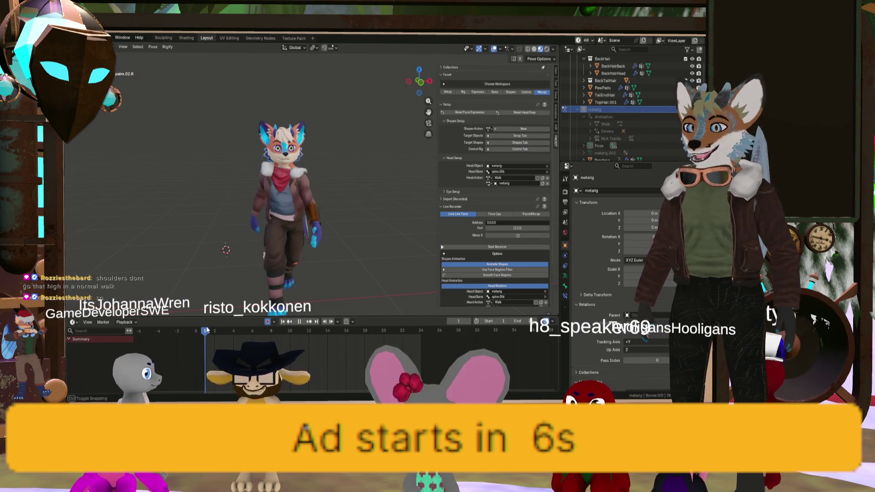
drag(234, 331, 206, 331)
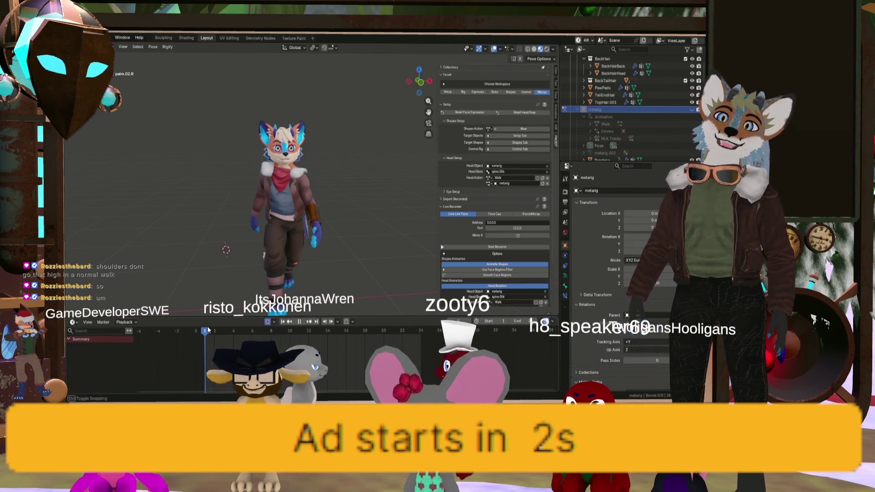
drag(208, 331, 208, 331)
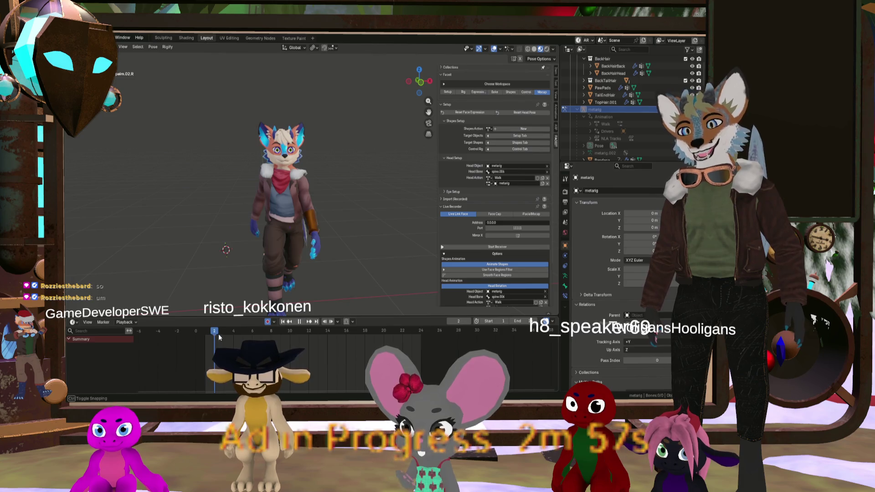
drag(219, 337, 298, 344)
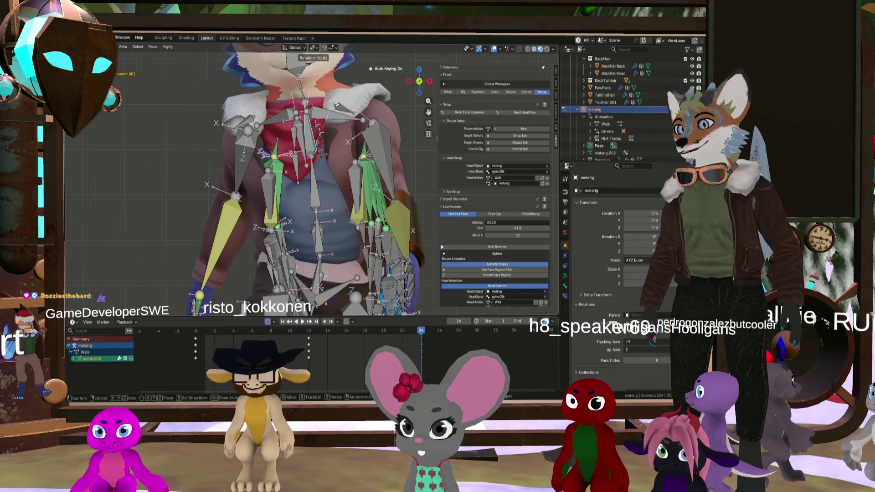
Confirm the 10.9° bone rotation, then rotate both shoulder bones 12.2° at frame 24
click(334, 104)
key(r)
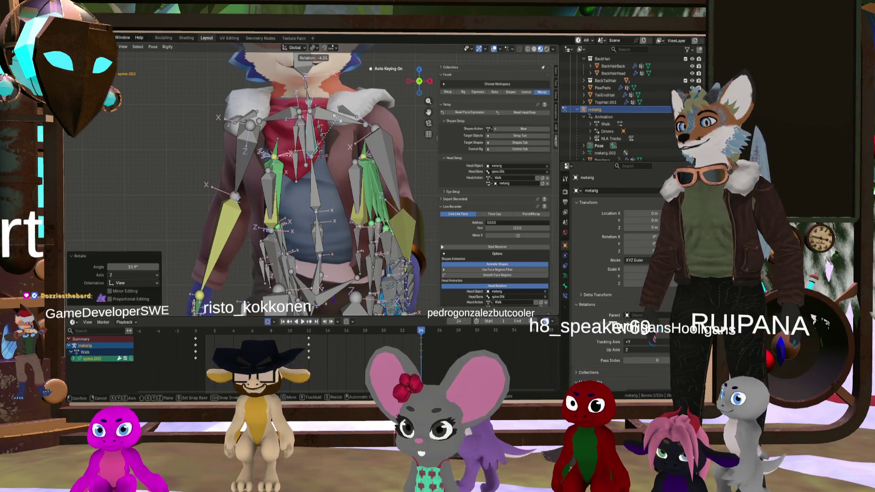
click(335, 116)
click(346, 117)
key(r)
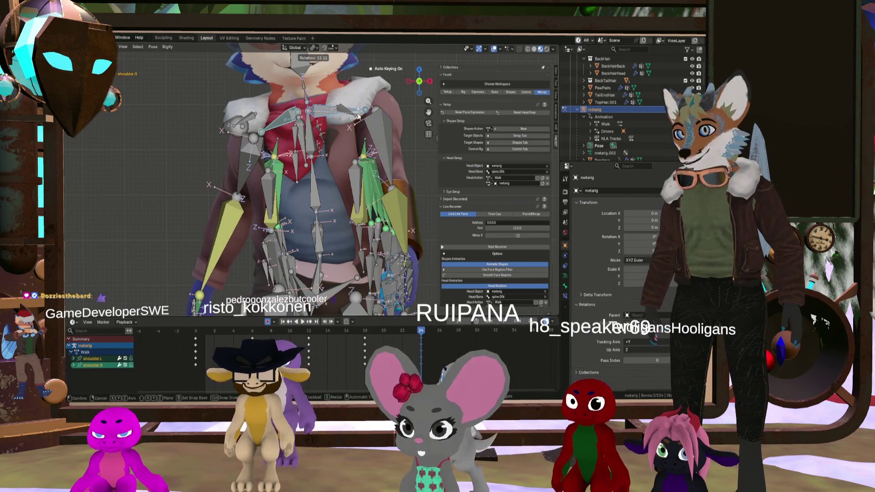
click(357, 116)
Rotate spine.003 by -8.69° and make it the active bone
mouse_move(358, 116)
middle_down()
mouse_move(265, 119)
mouse_move(363, 130)
mouse_move(360, 138)
mouse_move(333, 139)
middle_up()
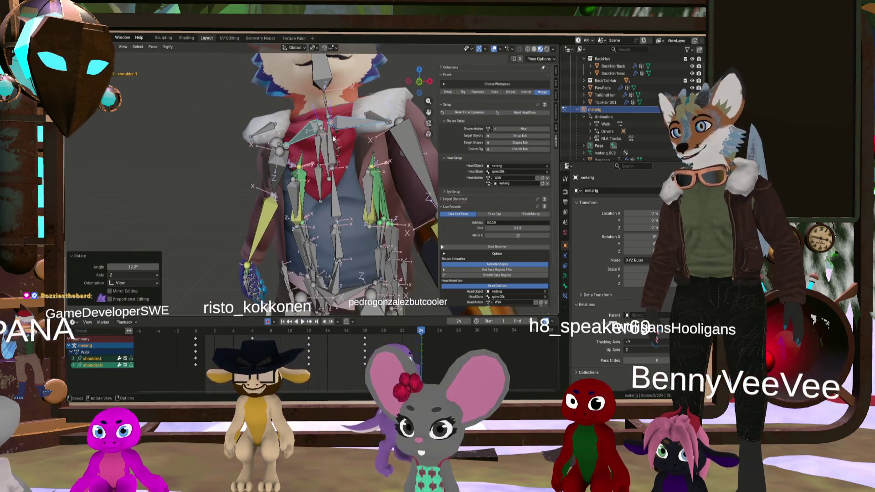
shift+click(328, 130)
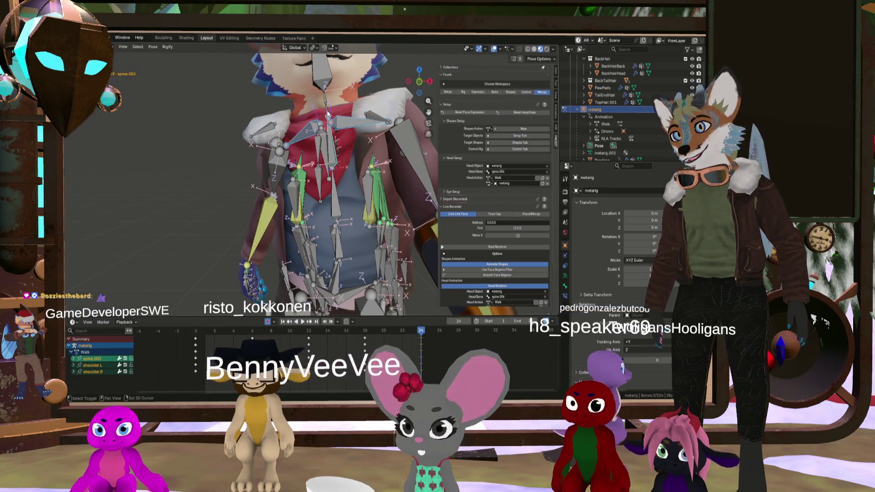
click(350, 98)
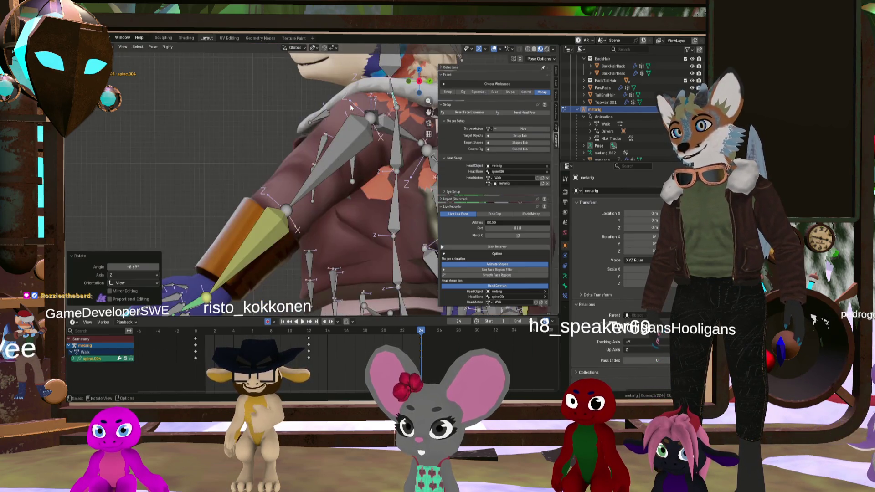
scroll(351, 105, up, 4)
scroll(350, 107, down, 10)
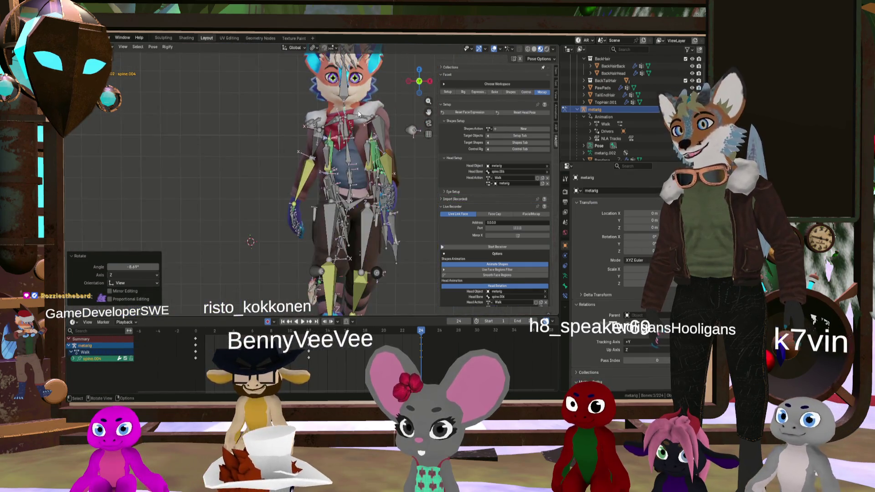
scroll(351, 115, up, 6)
click(330, 190)
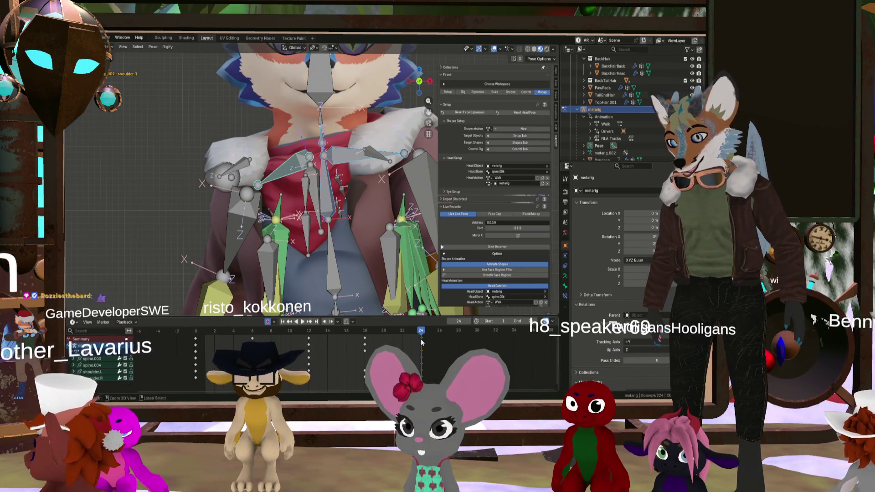
Paste the copied pose keys flipped at frame 0 and play the walk cycle
mouse_move(421, 331)
mouse_down()
mouse_move(192, 332)
mouse_move(312, 333)
mouse_up()
key(ctrl+v)
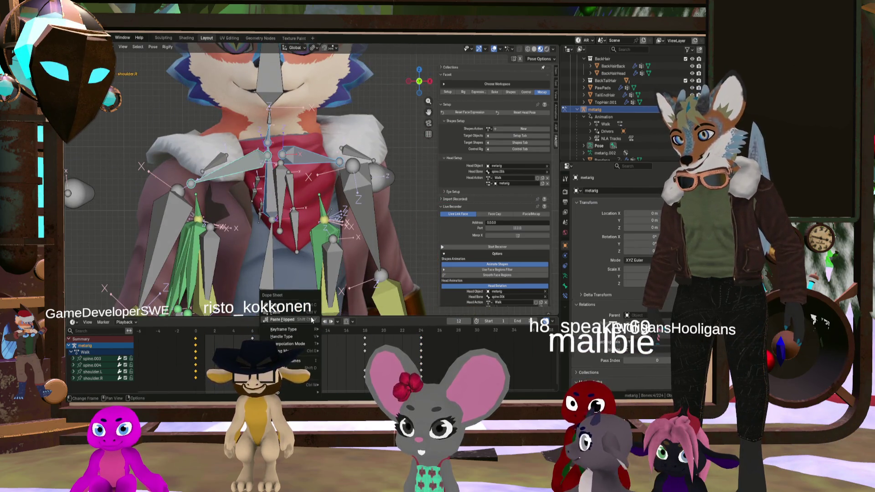
click(312, 320)
scroll(325, 300, down, 5)
key(space)
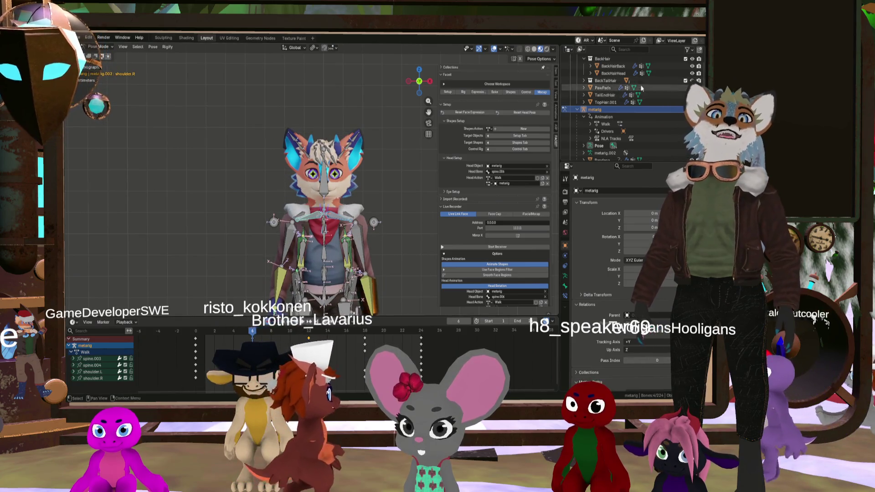
scroll(406, 191, down, 3)
key(h)
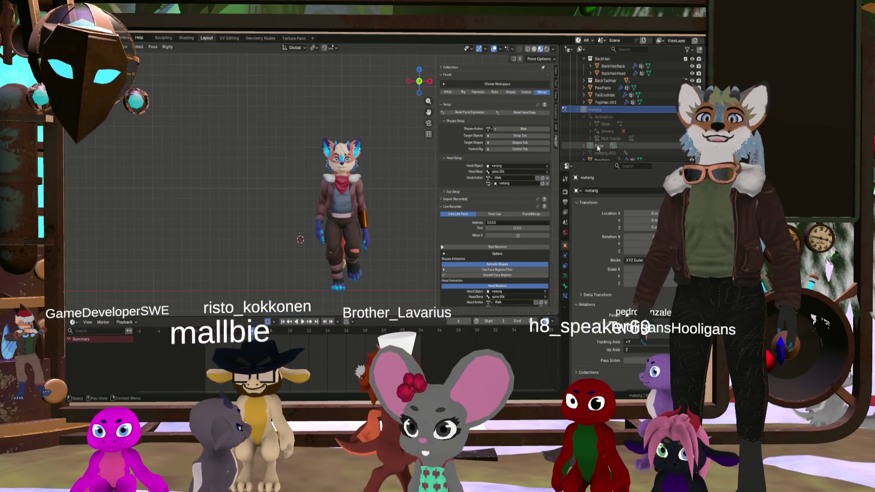
click(307, 324)
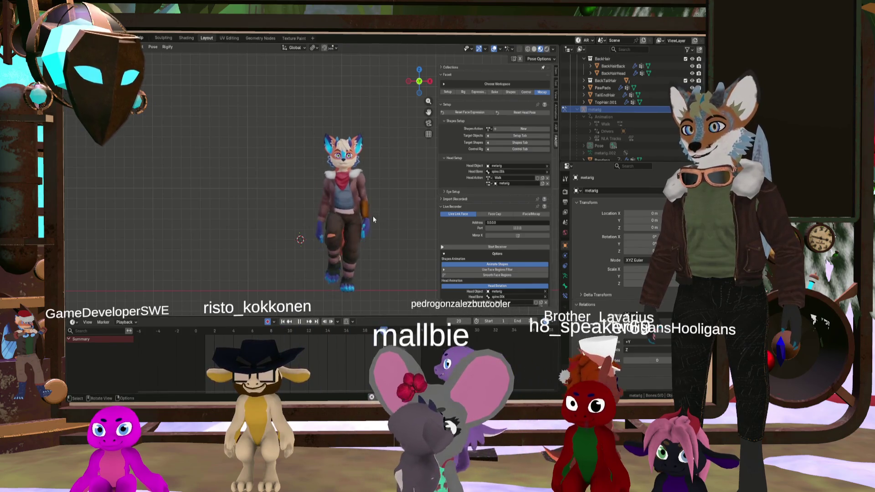
mouse_move(373, 219)
middle_down()
mouse_move(332, 236)
mouse_move(348, 234)
mouse_move(382, 204)
mouse_move(329, 208)
mouse_move(376, 212)
middle_up()
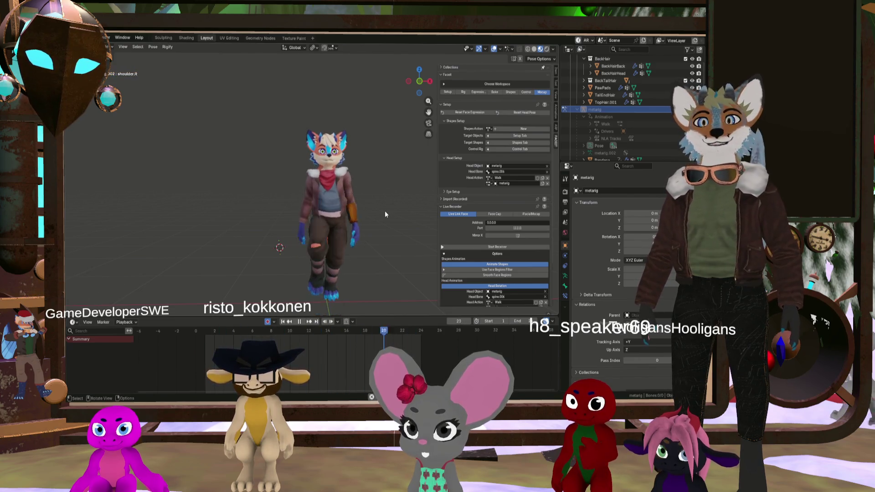
mouse_move(350, 222)
middle_down()
mouse_move(274, 229)
mouse_move(402, 244)
middle_up()
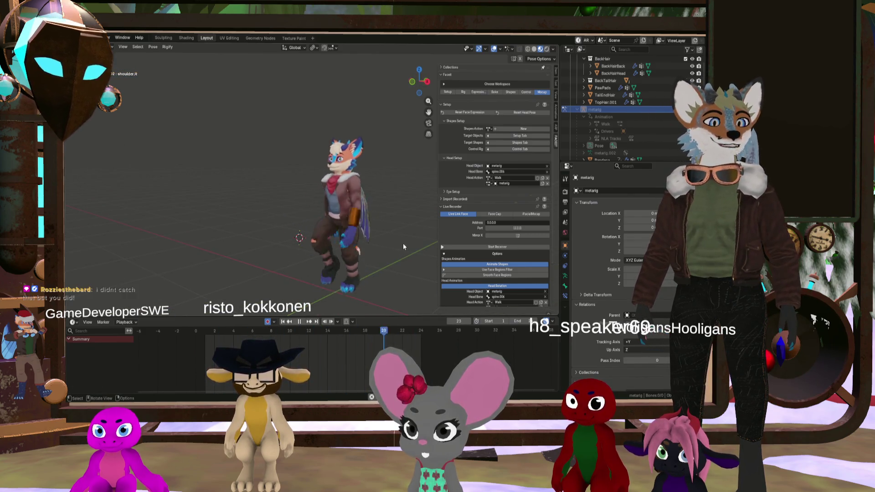
mouse_move(332, 209)
middle_down()
mouse_move(359, 204)
mouse_move(384, 216)
middle_up()
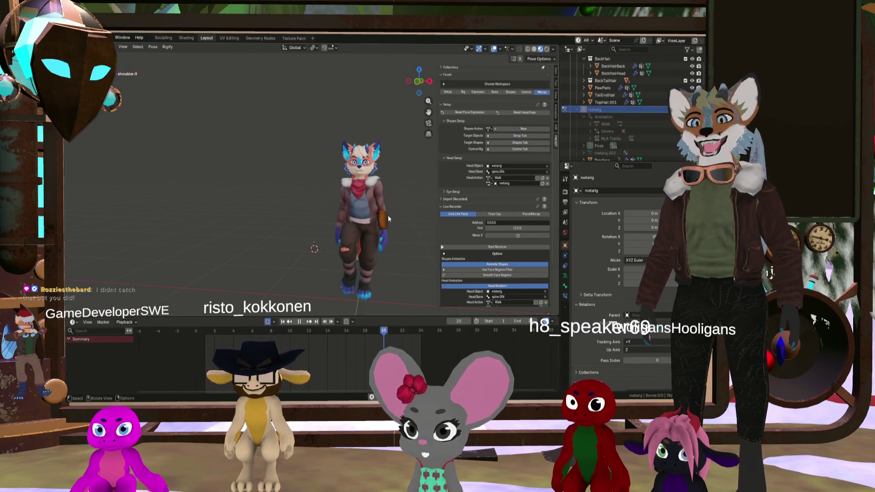
mouse_move(388, 217)
middle_down()
mouse_move(401, 218)
mouse_move(394, 221)
middle_up()
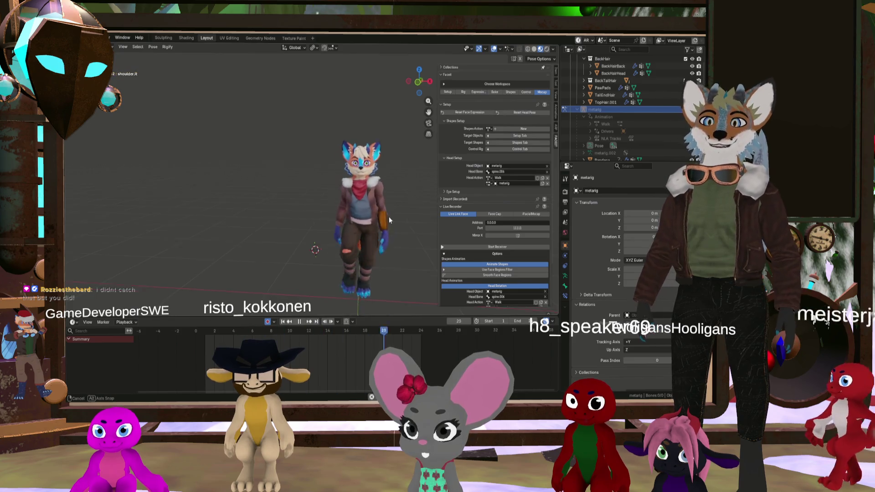
scroll(391, 216, down, 2)
scroll(415, 223, up, 2)
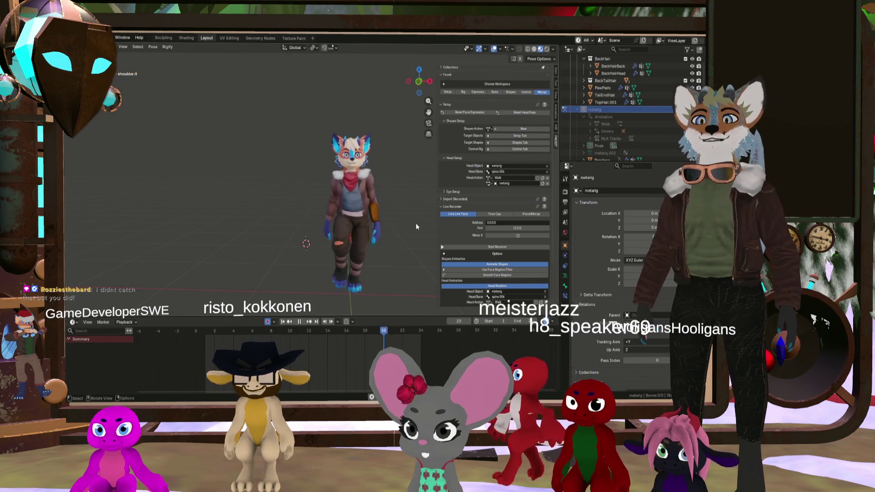
mouse_move(416, 223)
middle_down()
mouse_move(349, 222)
mouse_move(406, 222)
mouse_move(315, 204)
middle_up()
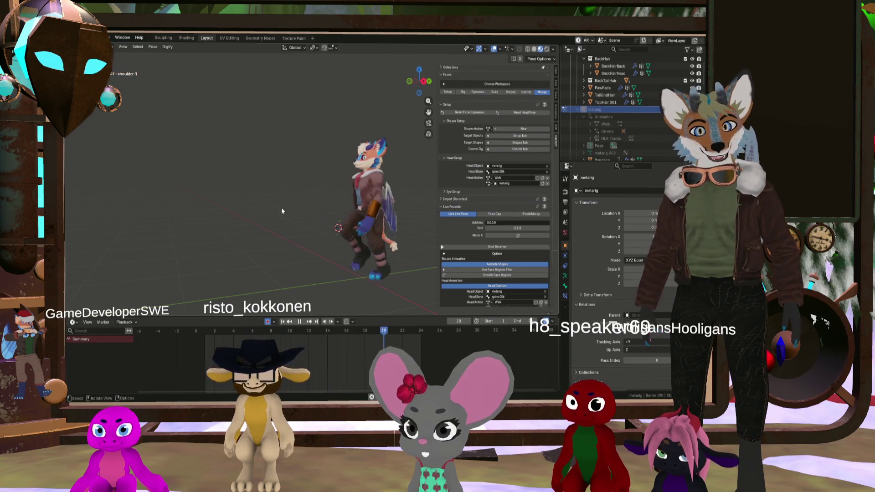
mouse_move(352, 205)
middle_down()
mouse_move(417, 207)
mouse_move(368, 207)
middle_up()
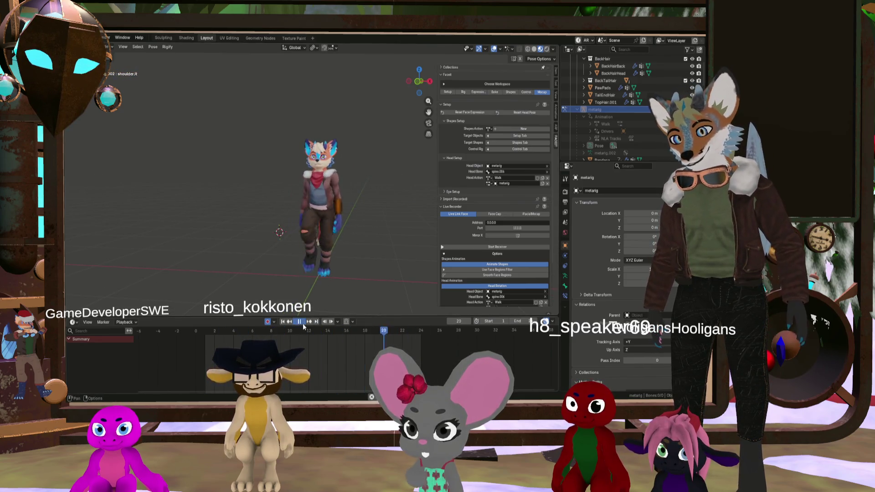
key(space)
Select hand.IK.L on the metarig and move it to a new position at frame 24
click(594, 109)
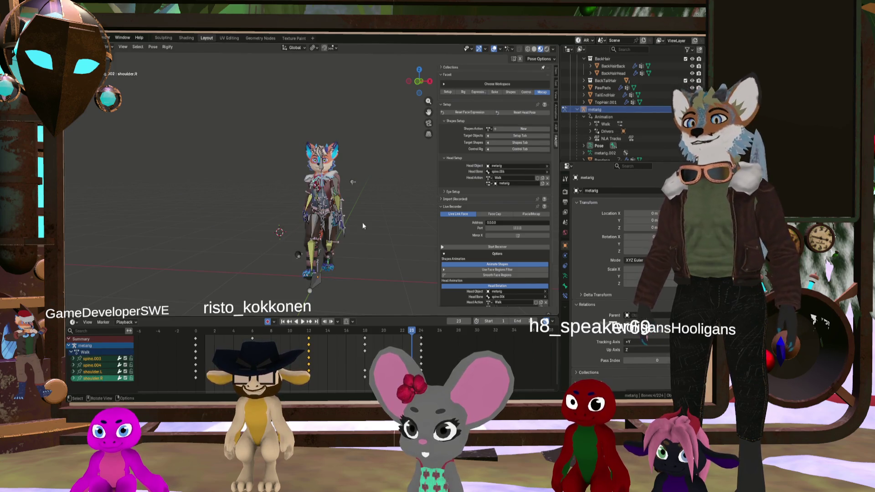
key(KP_Decimal)
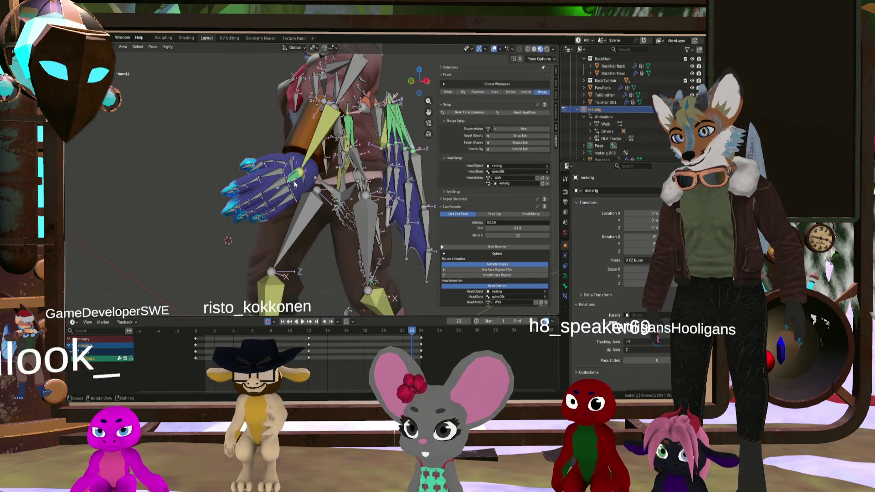
click(297, 185)
mouse_move(296, 186)
middle_down()
mouse_move(245, 173)
mouse_move(292, 191)
middle_up()
scroll(274, 182, down, 3)
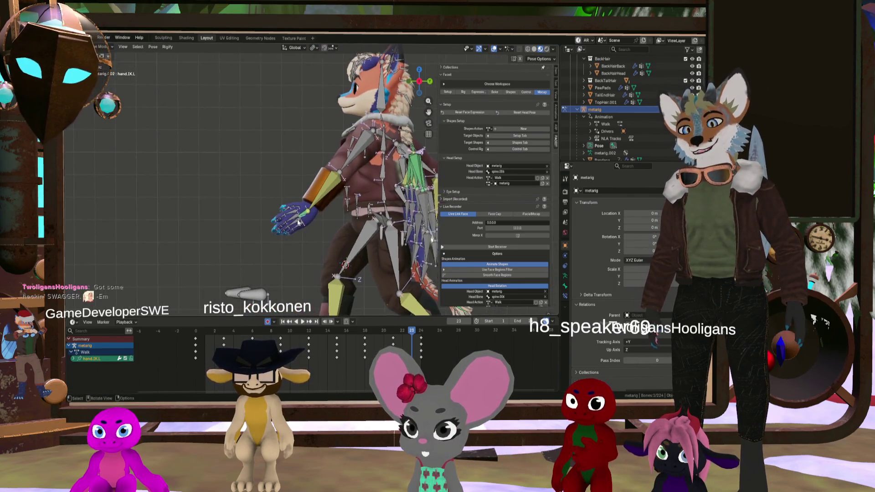
key(g)
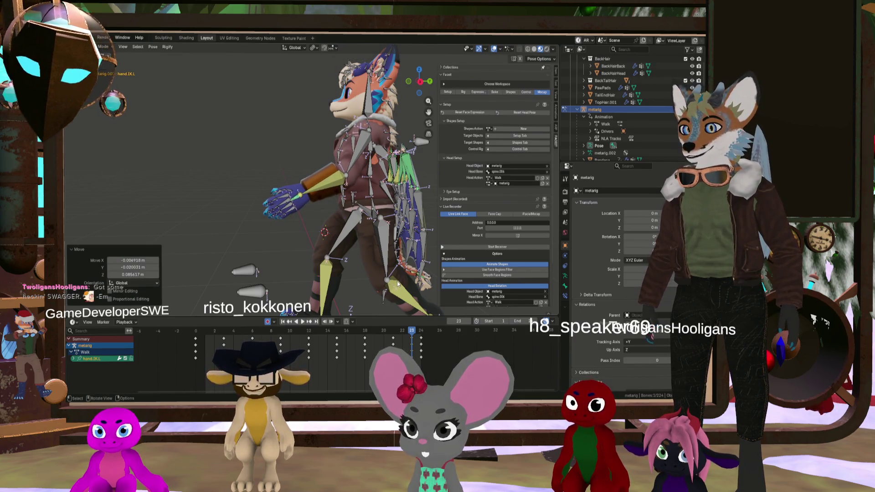
key(Escape)
drag(412, 338, 422, 334)
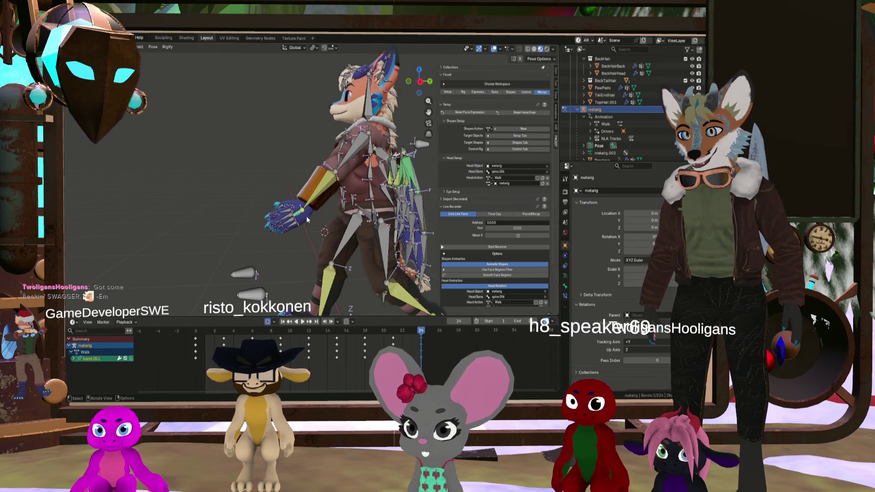
key(g)
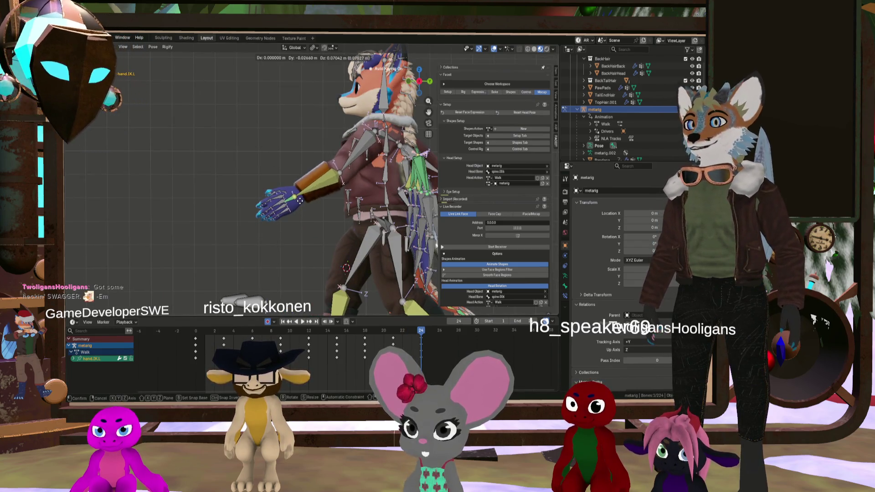
click(299, 199)
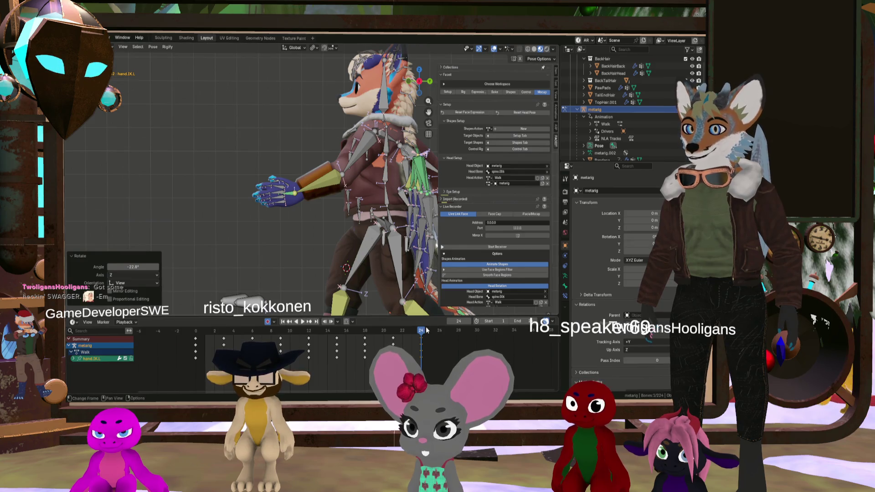
Rotate hand.IK.L to 75.3° at frame 21, play the walk, and inspect the arm from the side
drag(427, 330, 340, 326)
drag(370, 329, 393, 331)
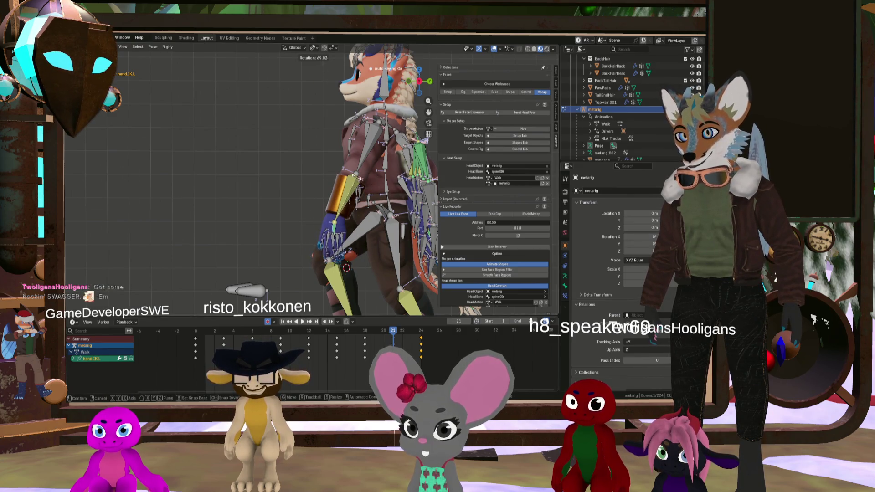
click(355, 172)
key(space)
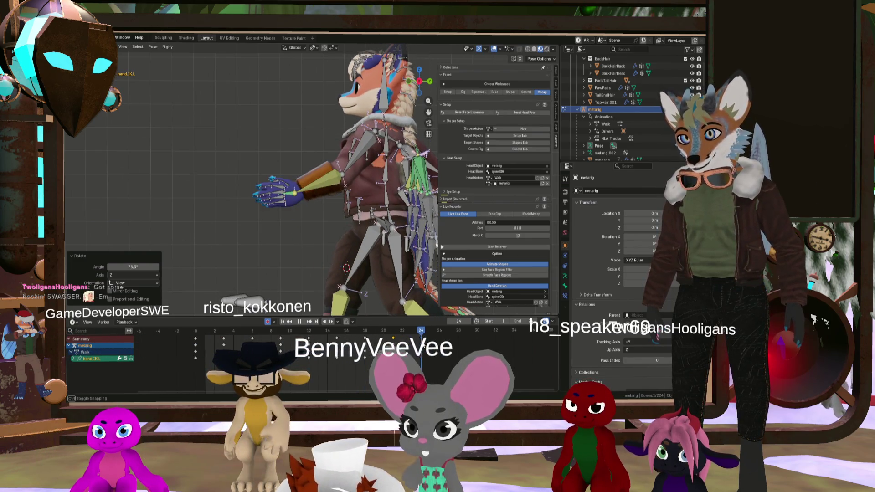
key(space)
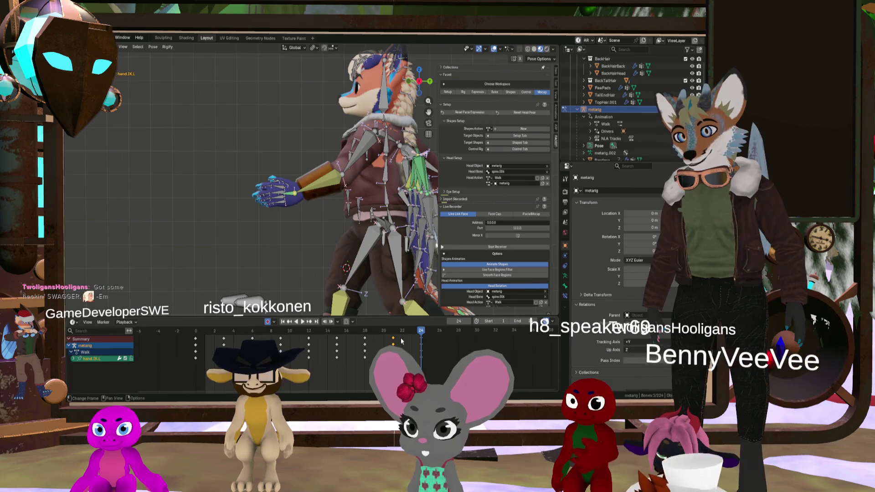
middle_drag(360, 251, 356, 226)
scroll(354, 222, up, 4)
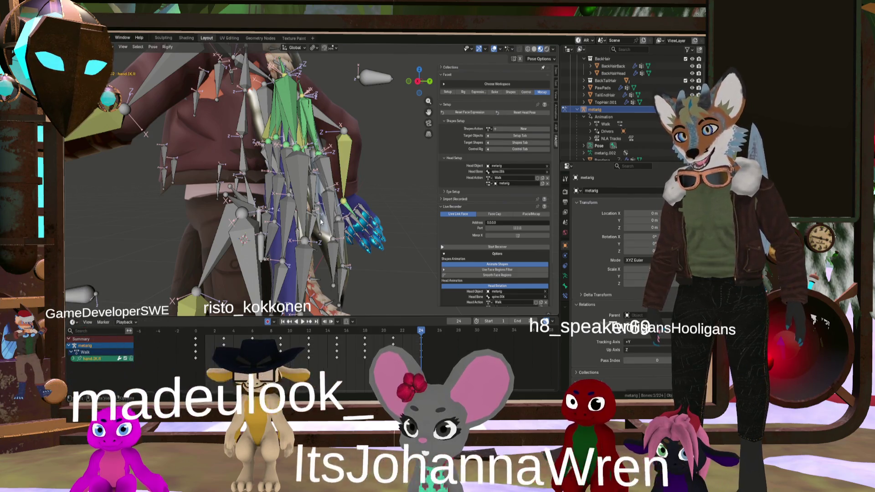
mouse_move(348, 208)
middle_down()
mouse_move(236, 216)
mouse_move(222, 203)
middle_up()
scroll(217, 197, up, 3)
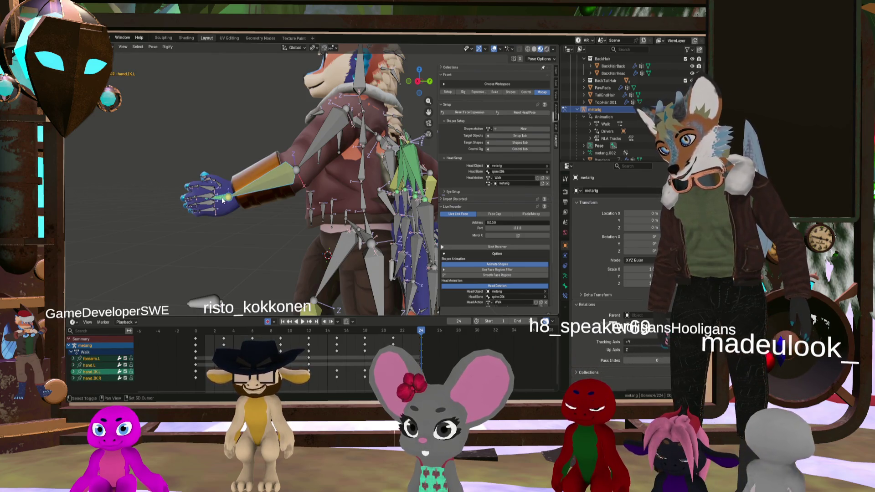
Paste the copied hand keys at frame 24 and scrub through the cycle to check the pose
click(258, 194)
middle_drag(258, 194, 356, 273)
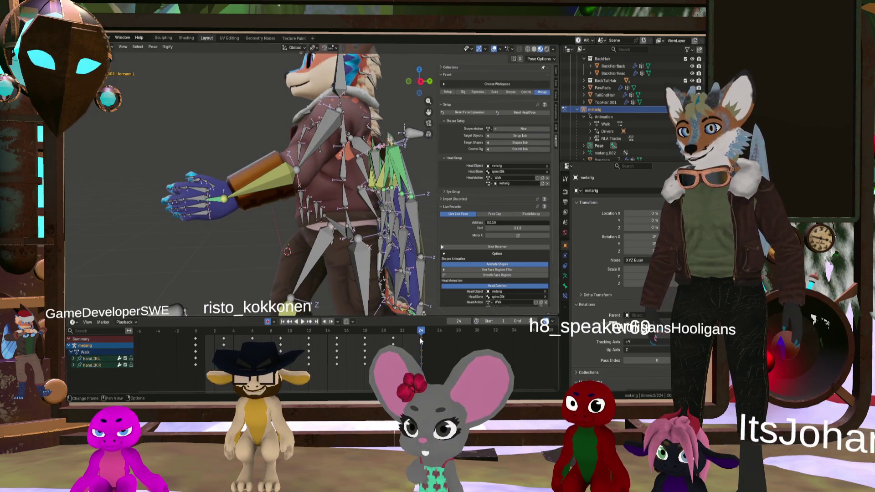
key(ctrl+v)
drag(422, 332, 198, 334)
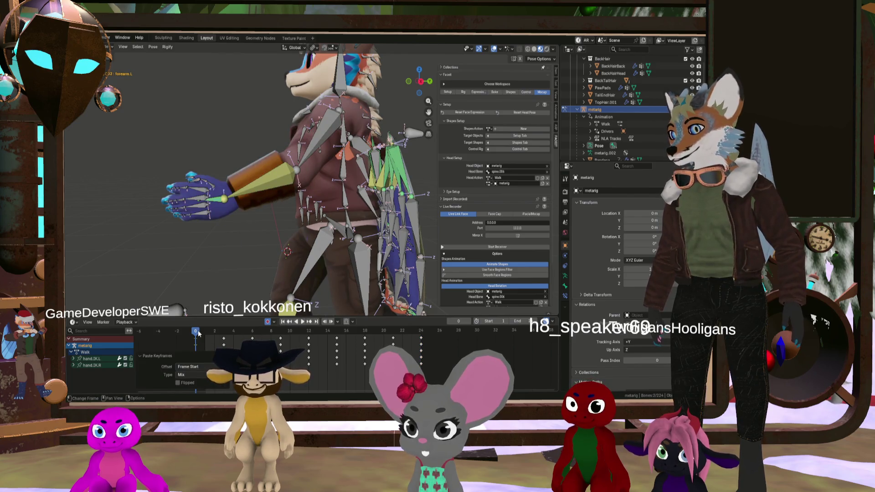
click(392, 334)
key(space)
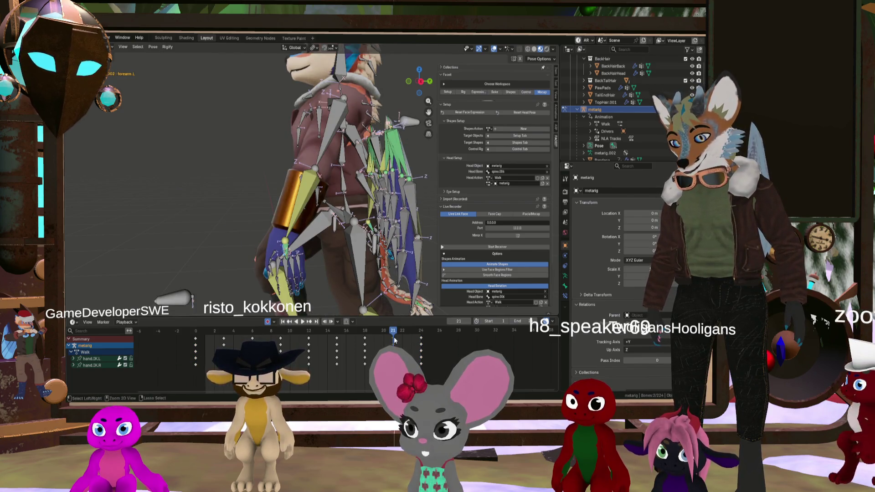
drag(393, 334, 227, 333)
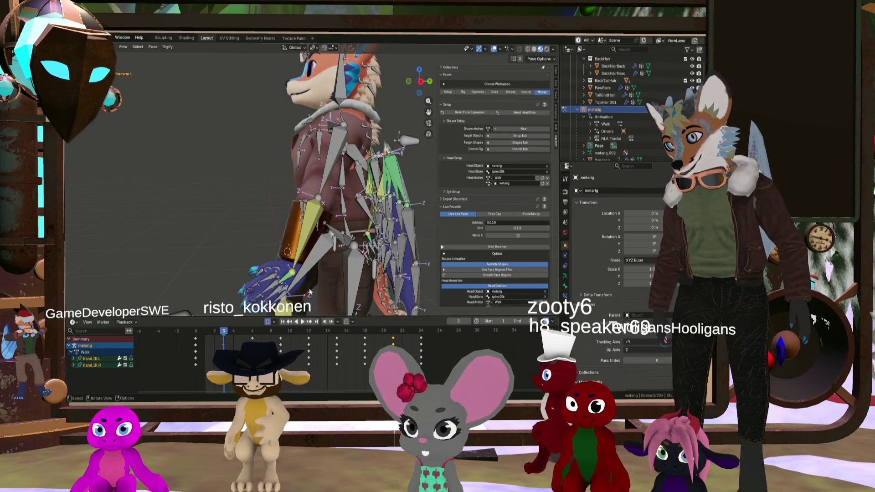
scroll(309, 293, down, 4)
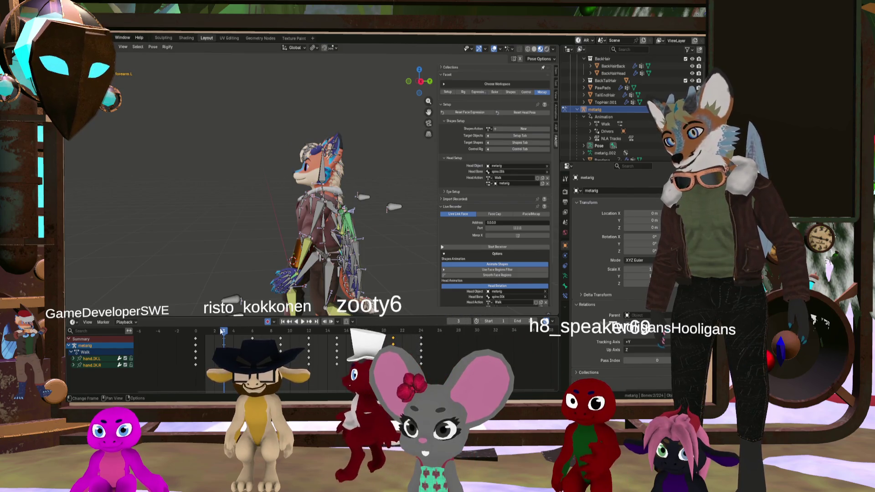
mouse_move(222, 332)
mouse_down()
mouse_move(412, 355)
mouse_move(422, 343)
mouse_up()
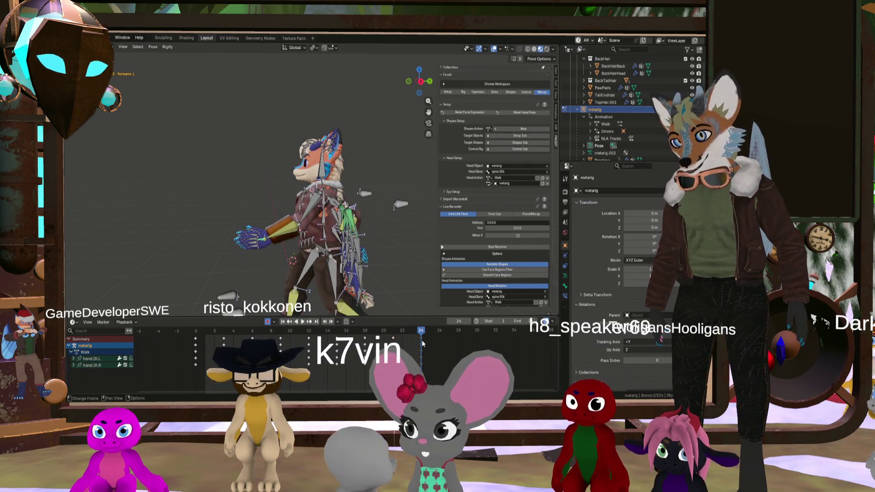
Paste the hand keys flipped at frame 12 and play the walk cycle
mouse_move(422, 335)
mouse_down()
mouse_move(199, 329)
mouse_move(308, 331)
mouse_up()
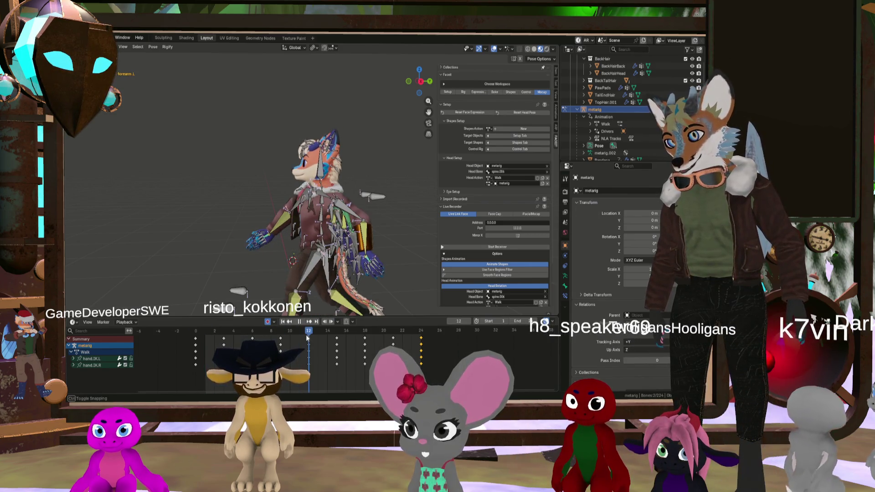
right_click(308, 331)
click(308, 321)
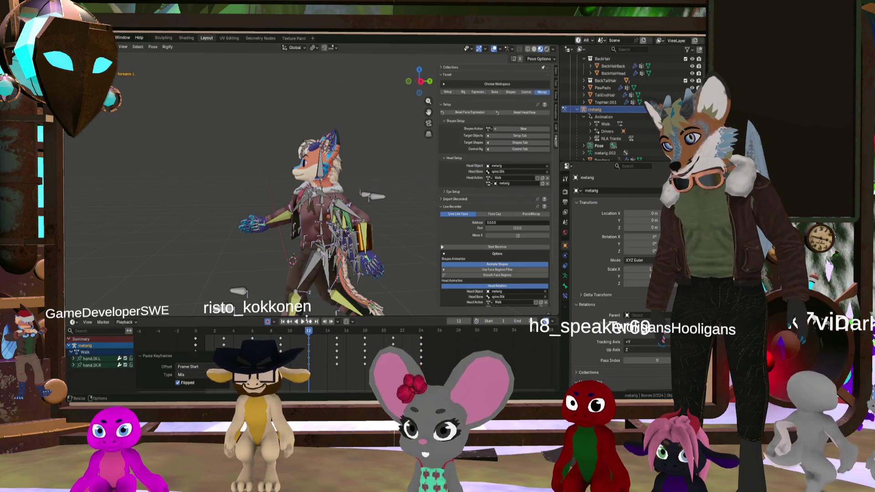
drag(310, 334, 340, 348)
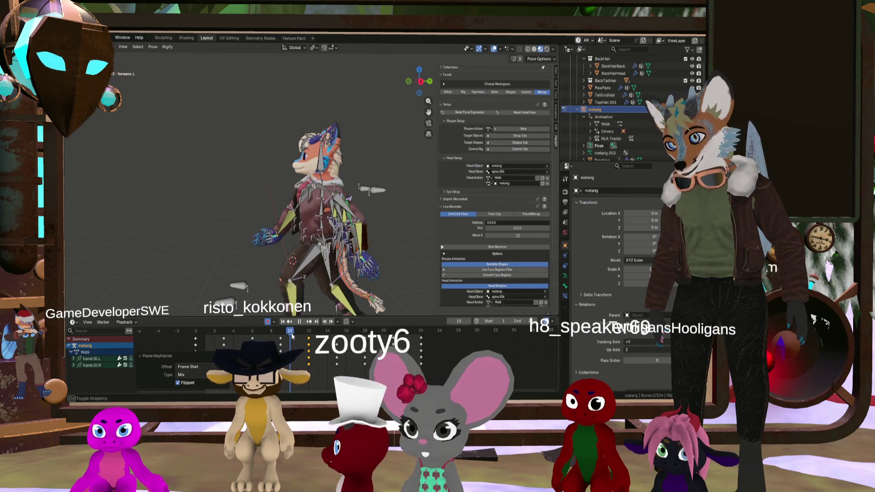
drag(308, 336, 393, 338)
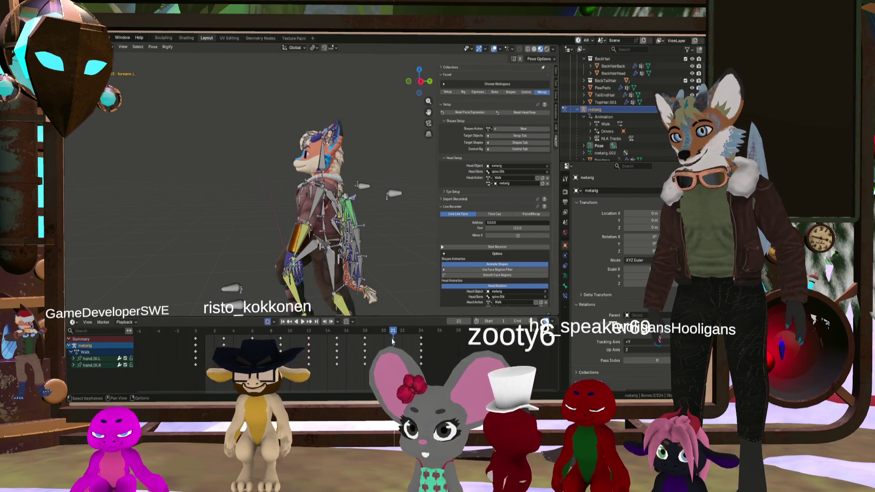
key(space)
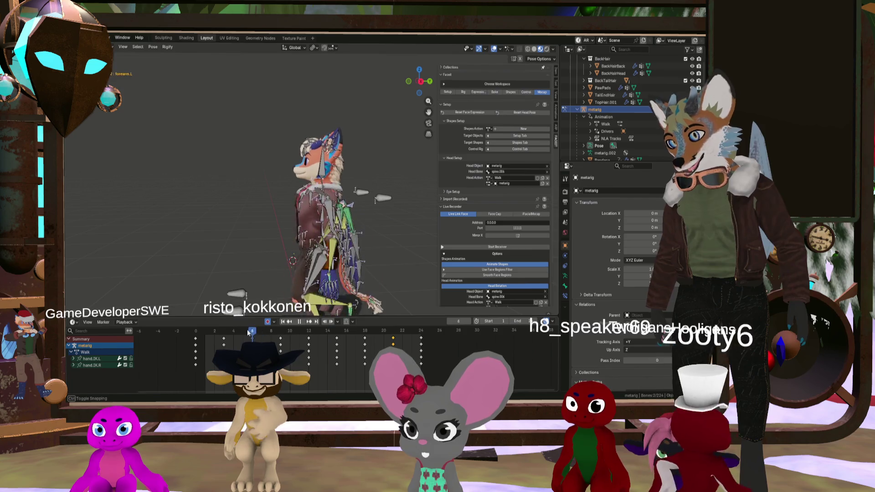
mouse_move(224, 330)
mouse_down()
mouse_move(395, 339)
mouse_move(280, 339)
mouse_up()
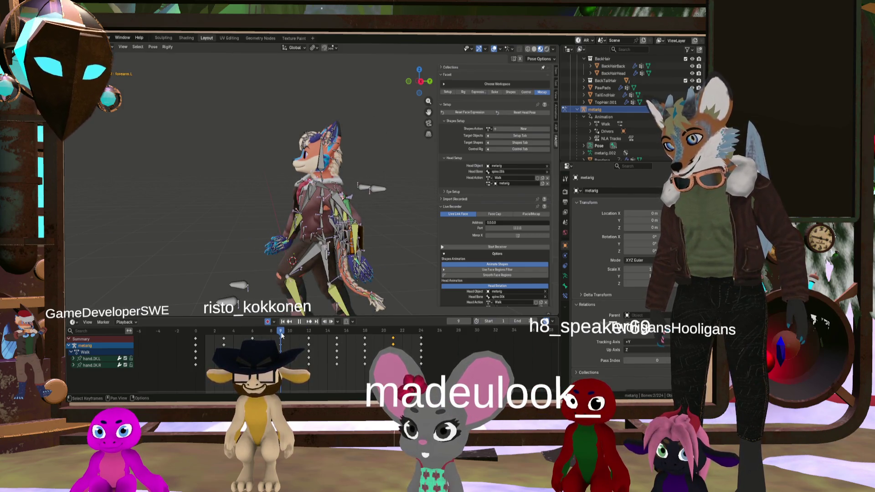
At frame 9, paste the hand IK keys mirrored with Ctrl+Shift+V and scrub to frame 12
drag(281, 336, 280, 335)
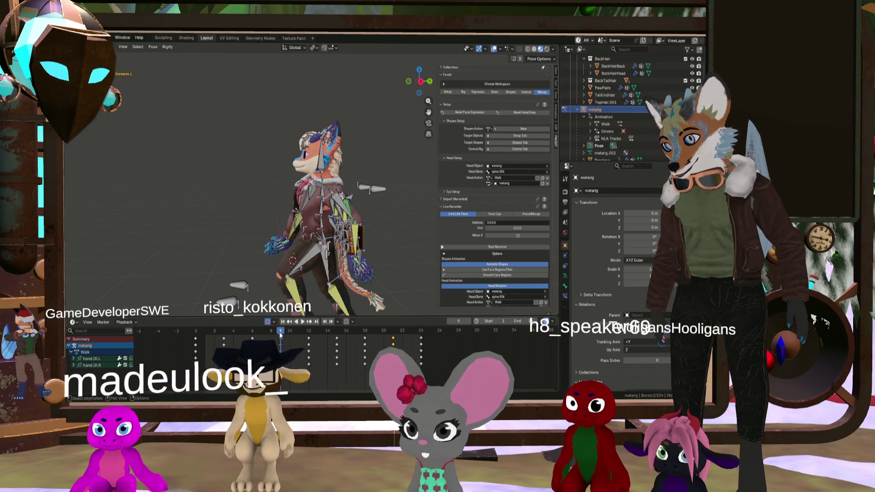
key(ctrl+shift+v)
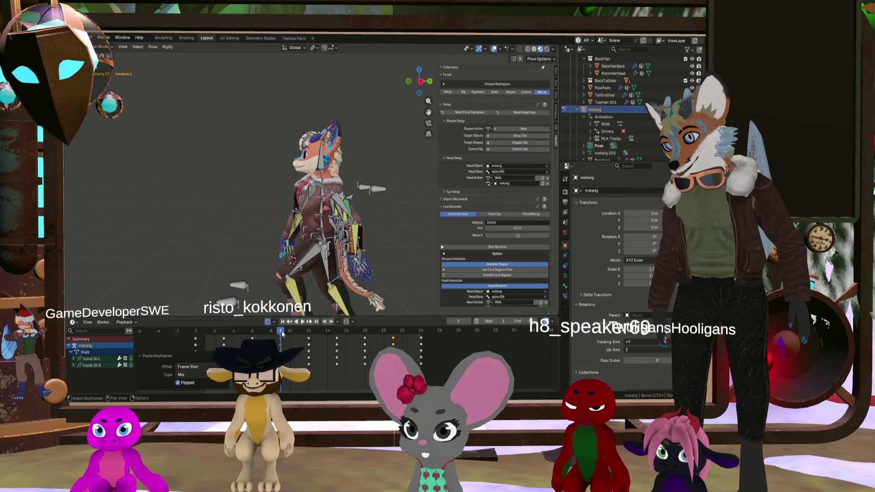
mouse_move(282, 334)
mouse_down()
mouse_move(387, 342)
mouse_move(442, 358)
mouse_move(356, 350)
mouse_up()
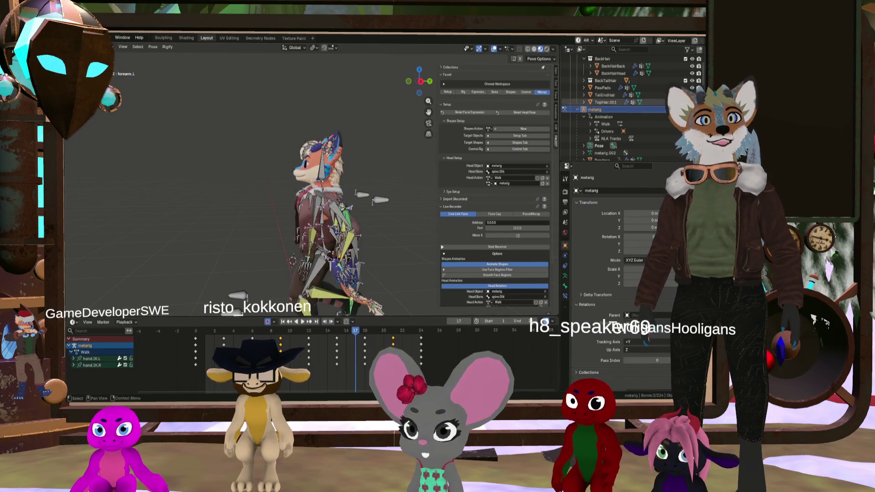
Play the walk cycle, viewing the hand motion from the side and zoomed in close on the bones
key(h)
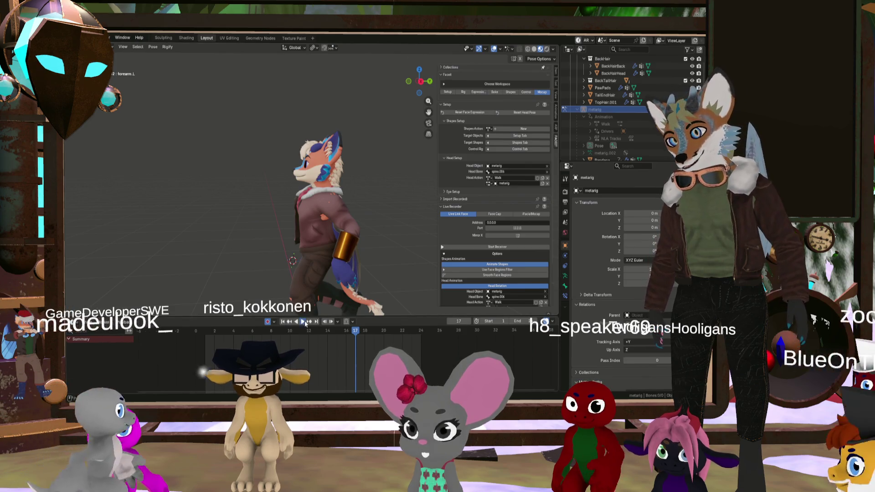
key(space)
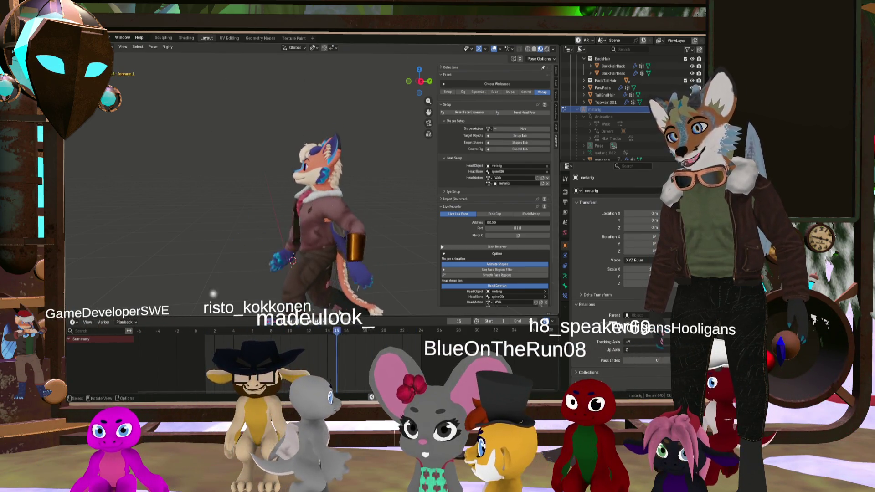
mouse_move(231, 269)
middle_down()
mouse_move(370, 261)
mouse_move(260, 269)
mouse_move(377, 267)
mouse_move(332, 272)
mouse_move(364, 279)
mouse_move(344, 274)
mouse_move(397, 272)
mouse_move(322, 261)
mouse_move(352, 263)
middle_up()
scroll(365, 278, up, 2)
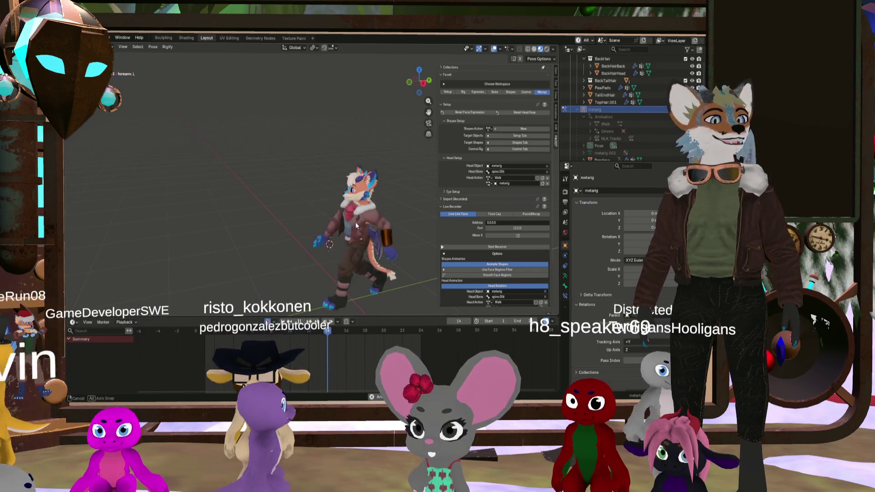
mouse_move(349, 213)
shift+middle_down()
mouse_move(332, 216)
mouse_move(396, 190)
mouse_move(391, 203)
shift+middle_up()
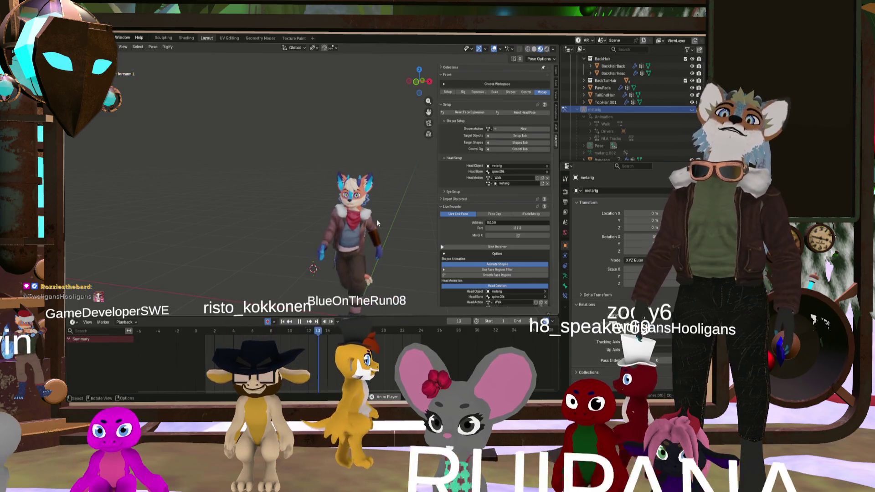
mouse_move(376, 219)
middle_down()
mouse_move(330, 214)
mouse_move(308, 223)
middle_up()
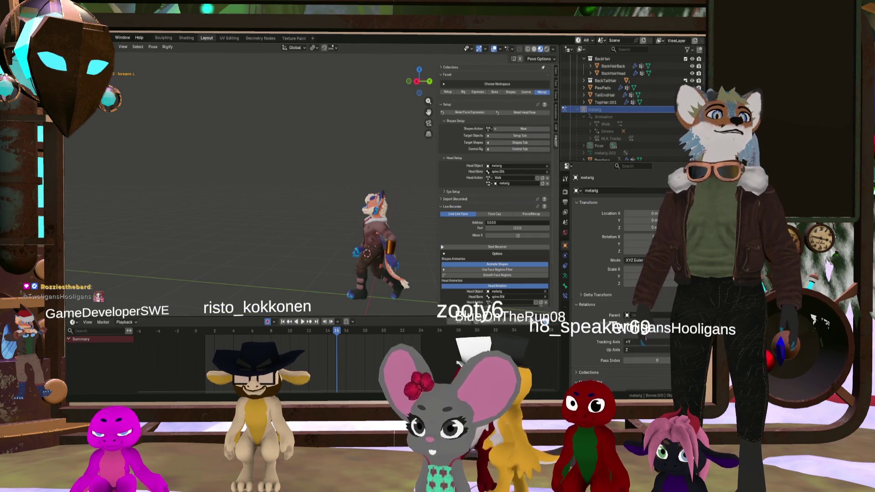
ctrl+middle_drag(387, 297, 351, 186)
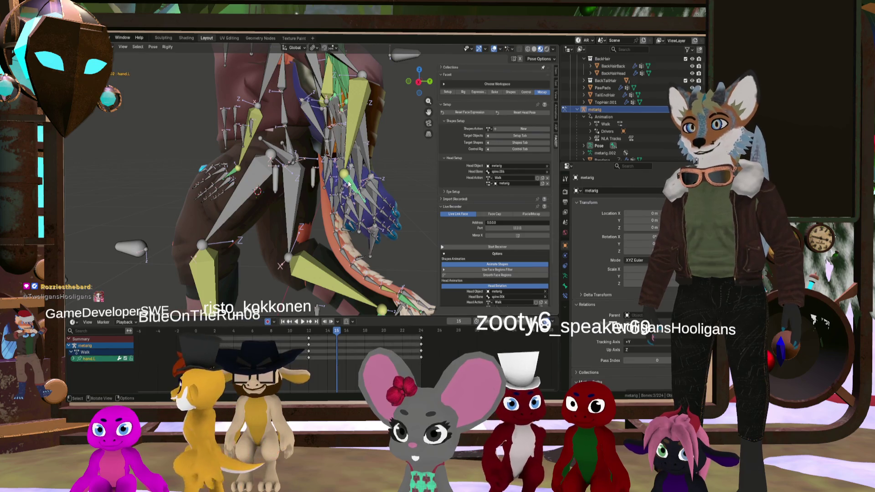
Select the left forearm, then paste the hand IK keys at frame 9 and scrub to check the motion
scroll(369, 187, down, 5)
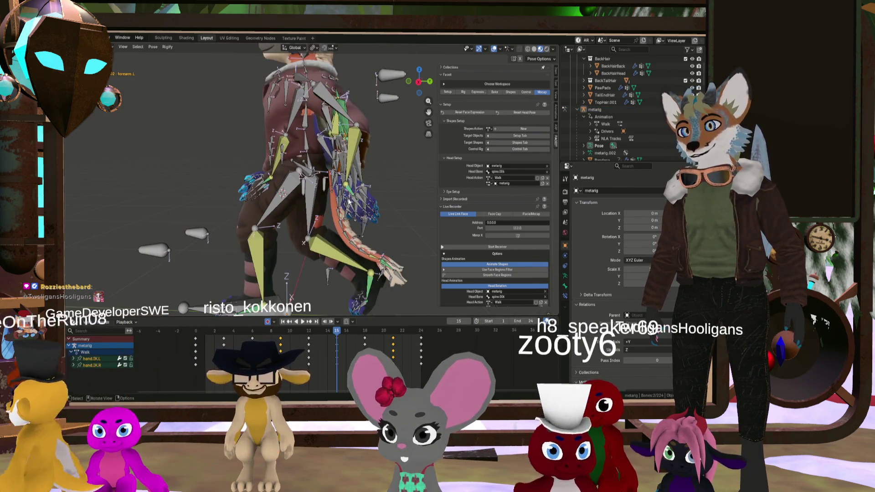
click(351, 191)
scroll(377, 187, down, 2)
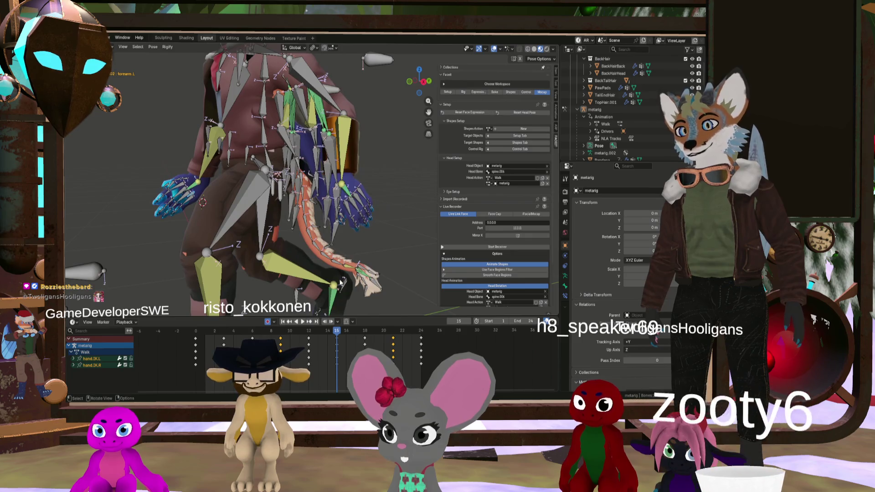
scroll(389, 234, down, 4)
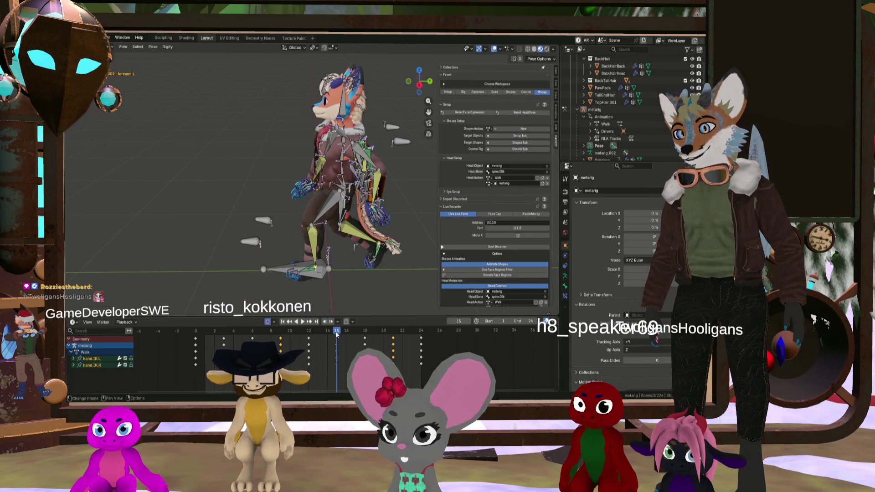
key(space)
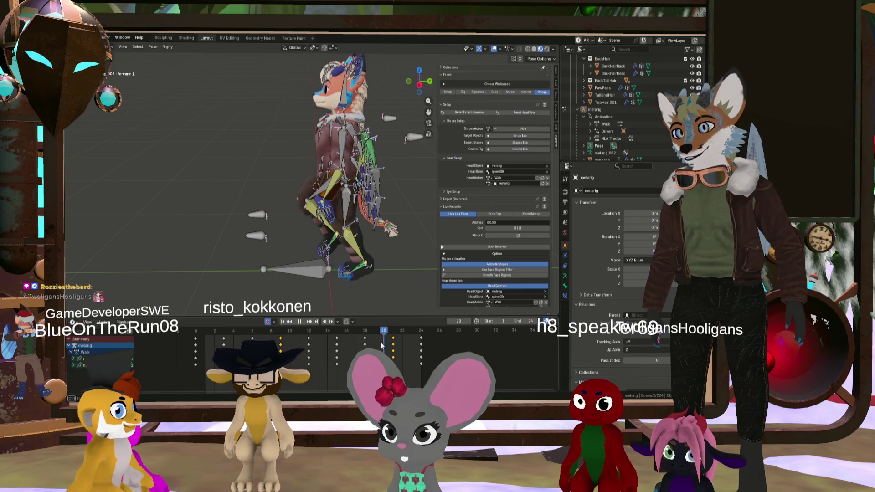
mouse_move(382, 346)
mouse_down()
mouse_move(393, 340)
mouse_move(282, 334)
mouse_up()
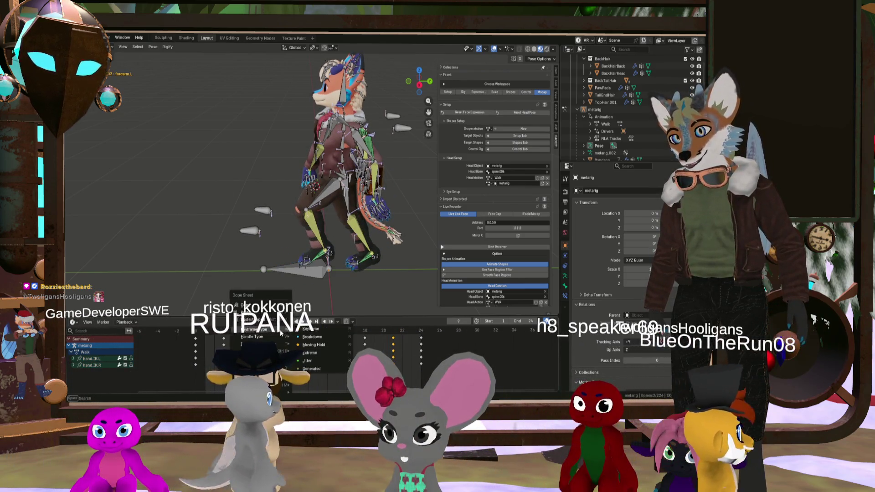
key(ctrl+v)
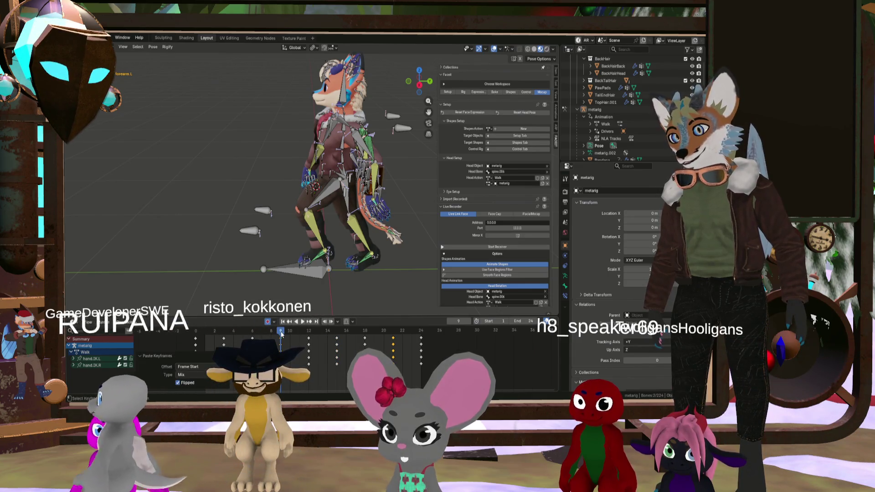
mouse_move(281, 334)
mouse_down()
mouse_move(391, 352)
mouse_move(197, 324)
mouse_up()
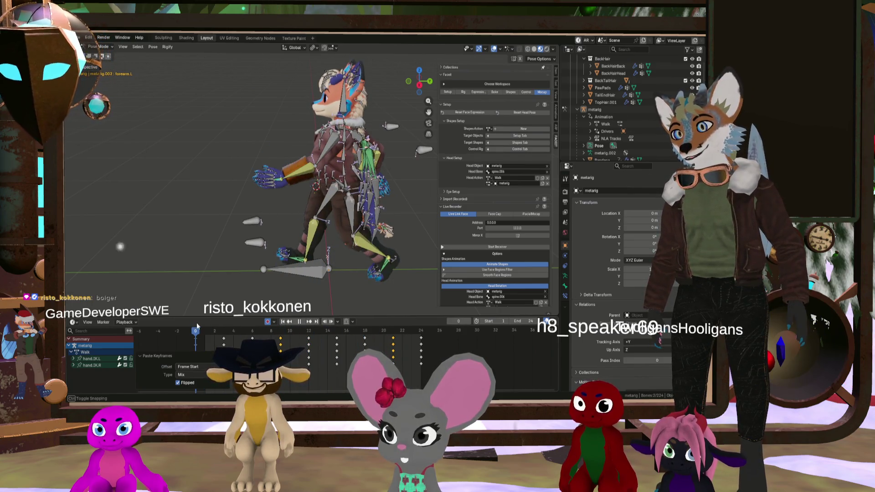
middle_drag(319, 219, 369, 219)
Move the right hand IK control 0.073 m in Y and -0.026 m in Z at frame 0
scroll(257, 270, down, 3)
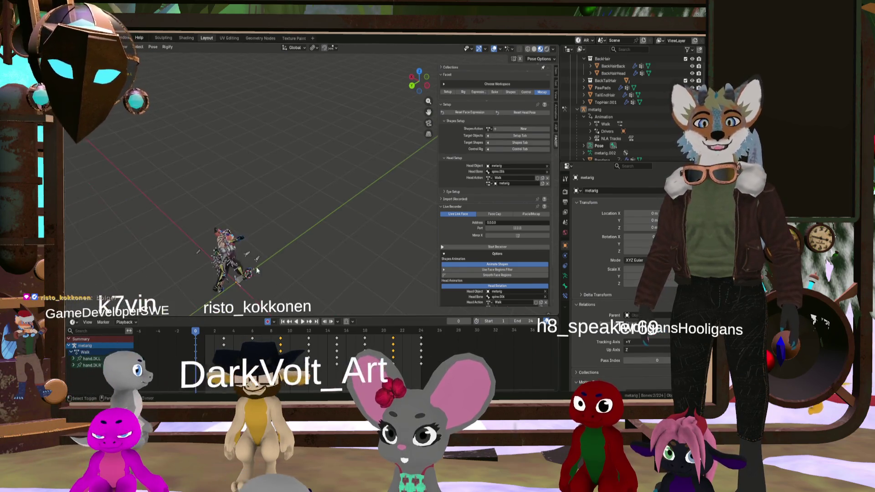
shift+middle_drag(257, 270, 291, 195)
scroll(273, 209, up, 4)
mouse_move(248, 225)
middle_down()
mouse_move(247, 184)
mouse_move(227, 210)
middle_up()
scroll(224, 224, up, 6)
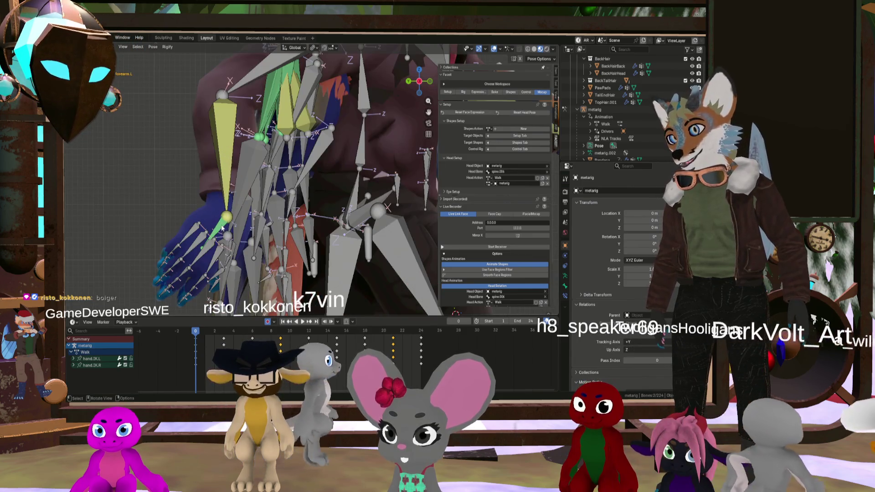
click(222, 228)
scroll(222, 228, down, 5)
key(g)
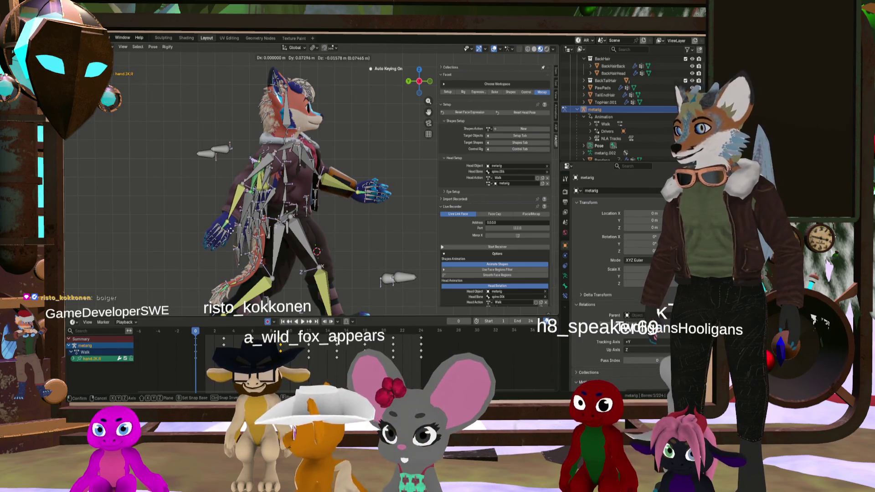
click(231, 238)
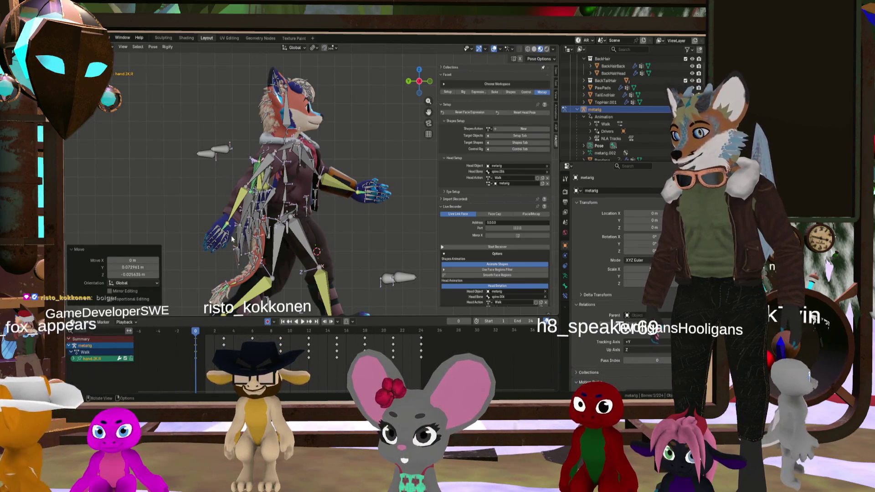
Add the mirrored left hand bones to the selection
scroll(368, 192, up, 5)
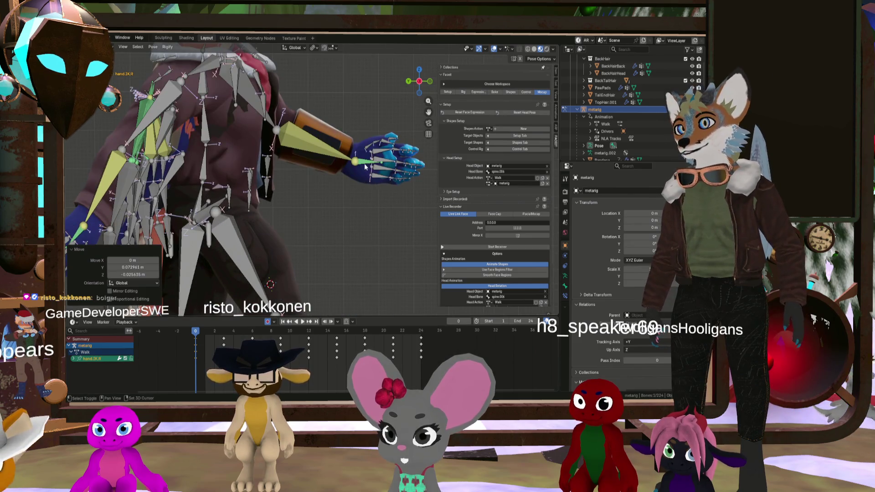
key(ctrl+shift+m)
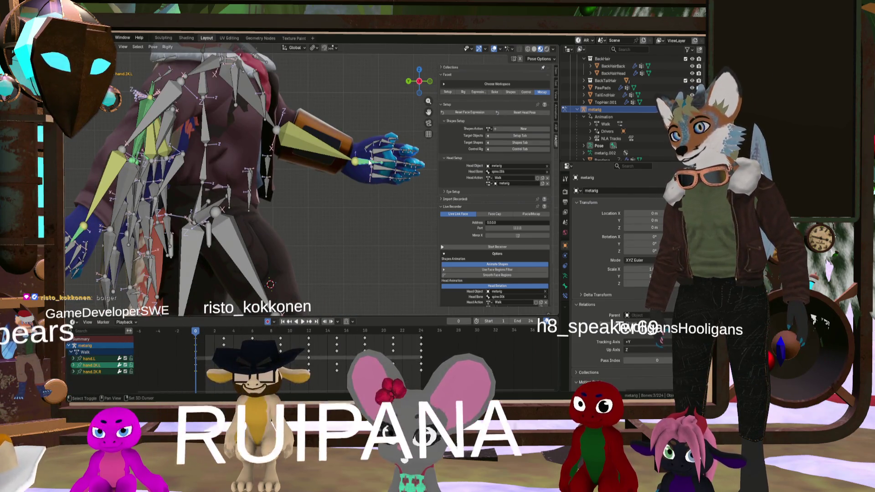
scroll(237, 296, down, 5)
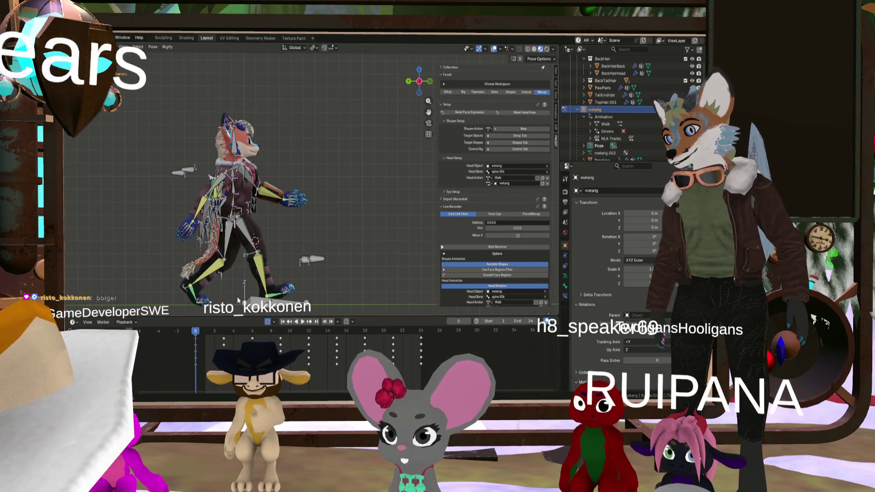
key(ctrl+bracketleft)
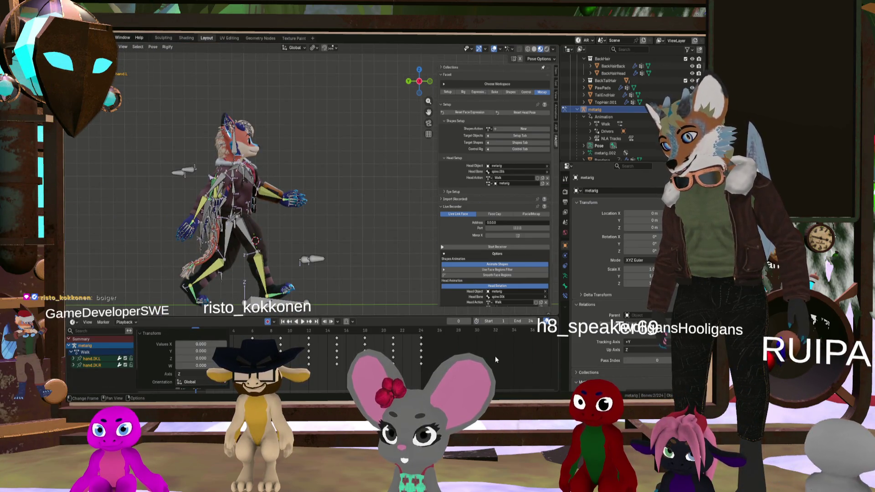
Paste the hand keys flipped at frame 12 and shift the frame 24 keys to frame 21
click(241, 337)
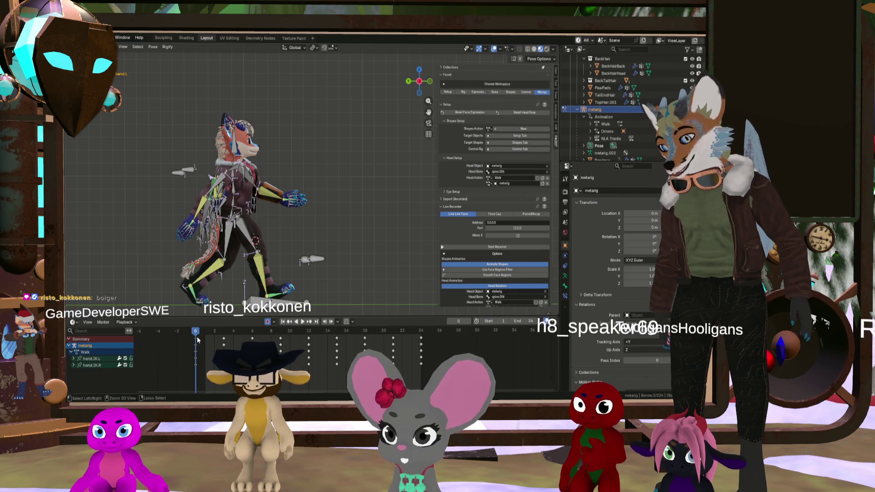
drag(196, 333, 422, 345)
click(306, 319)
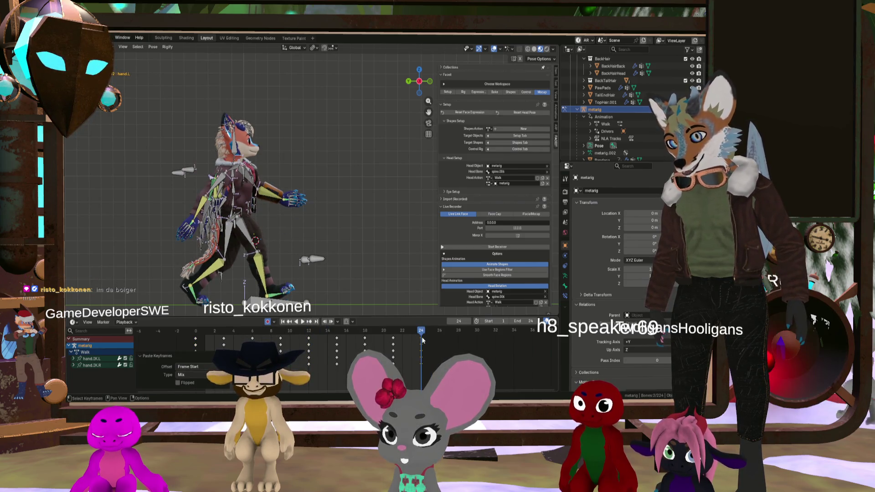
mouse_move(422, 339)
mouse_down()
mouse_move(393, 339)
mouse_move(423, 336)
mouse_up()
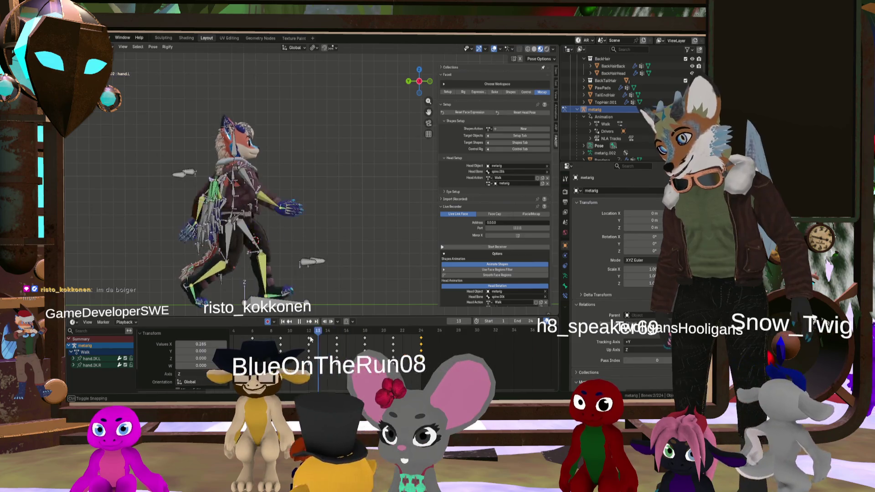
At frame 3, lower the right hand IK control slightly and insert a keyframe
click(246, 334)
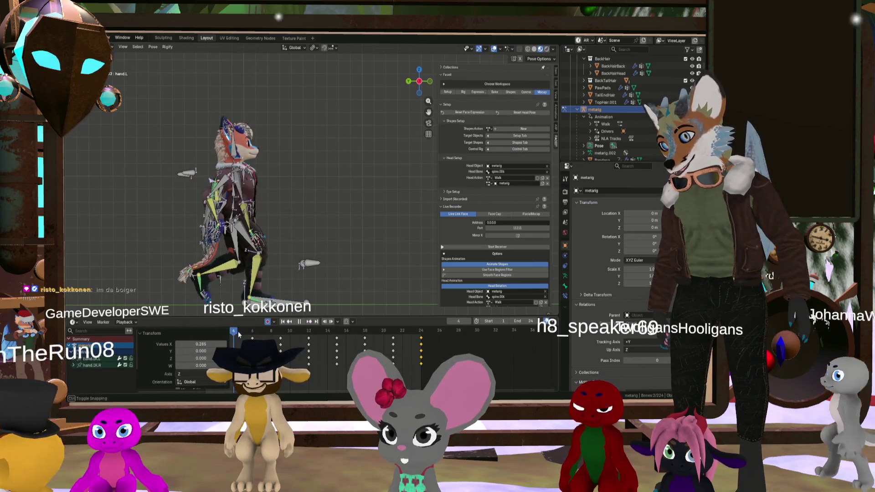
click(256, 339)
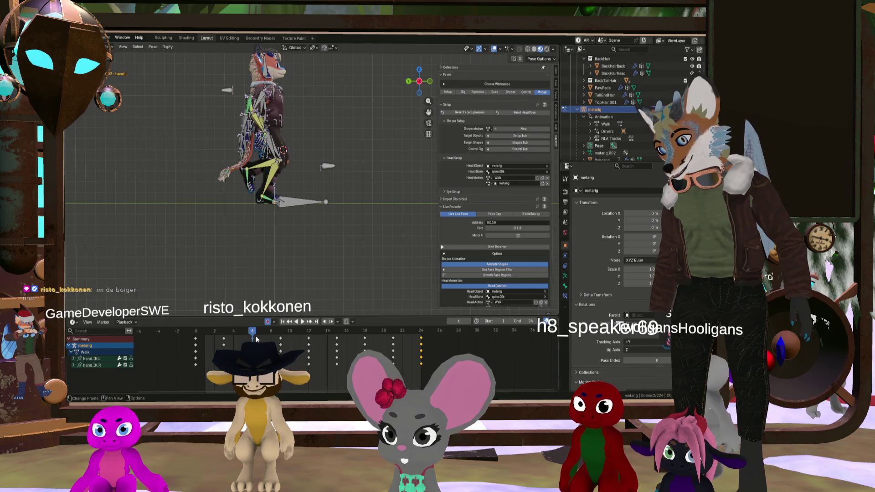
drag(251, 337, 224, 337)
scroll(207, 263, down, 3)
scroll(206, 263, up, 8)
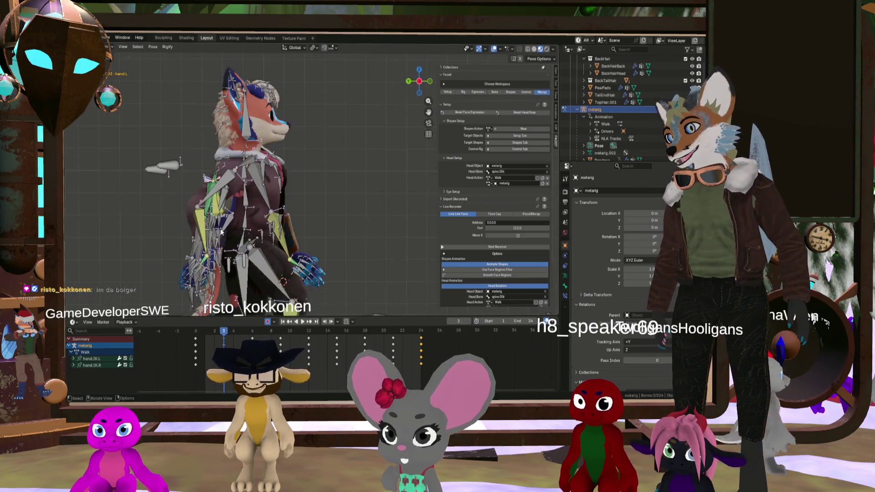
scroll(206, 263, up, 3)
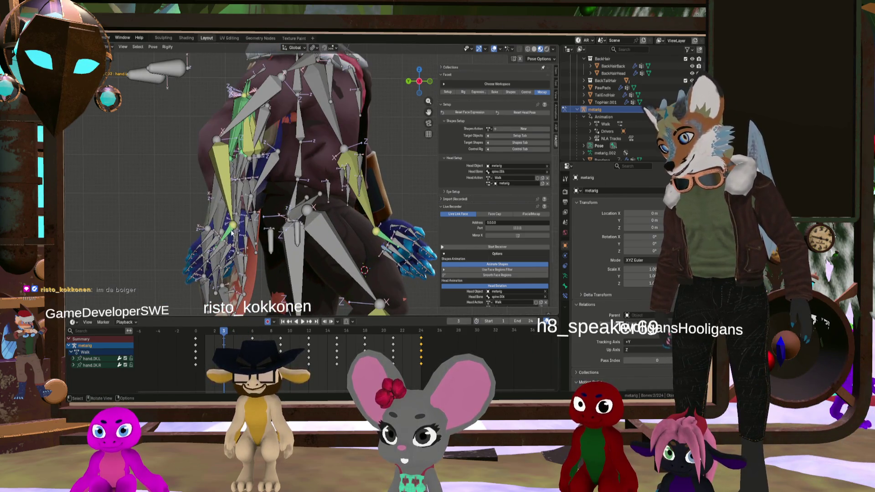
click(231, 233)
click(229, 234)
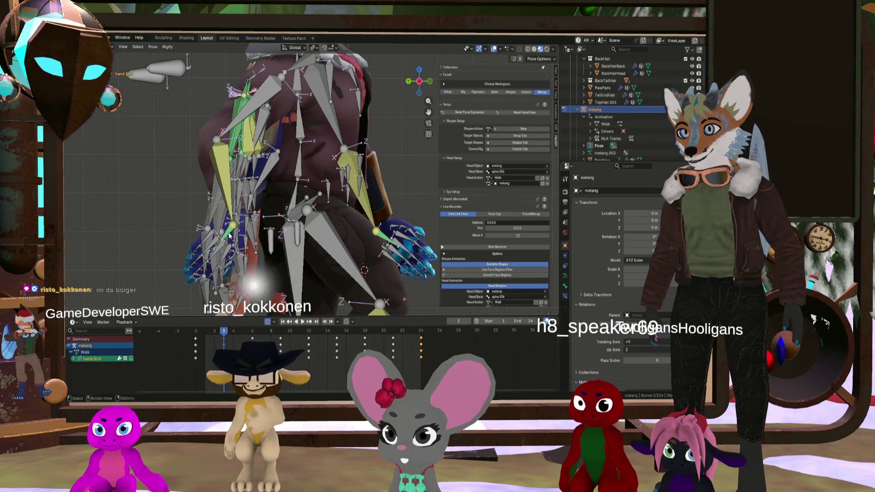
drag(229, 234, 218, 252)
key(i)
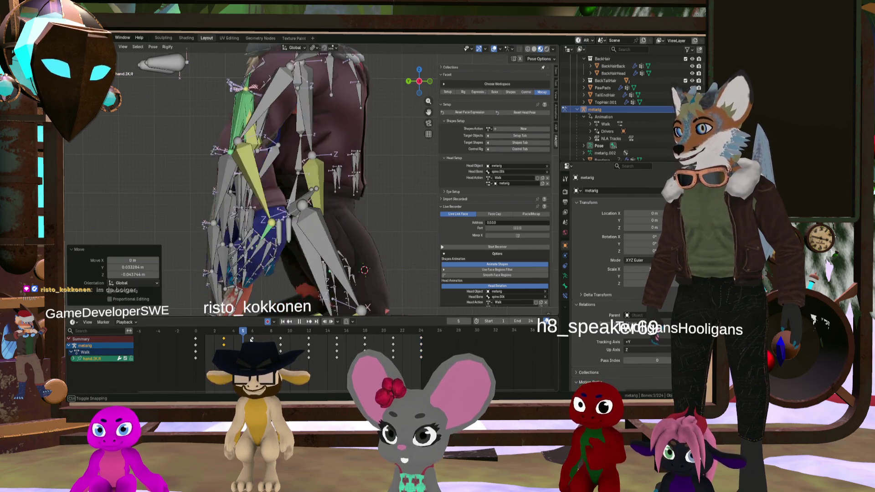
key(Up)
Rotate the arm bones about 23° and move them, then scrub to frame 9
scroll(286, 256, down, 5)
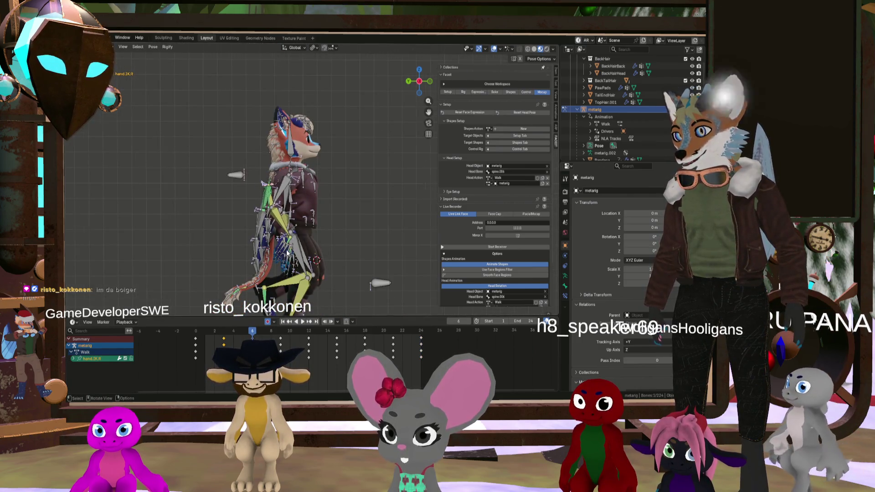
scroll(286, 256, up, 3)
scroll(283, 258, up, 1)
key(space)
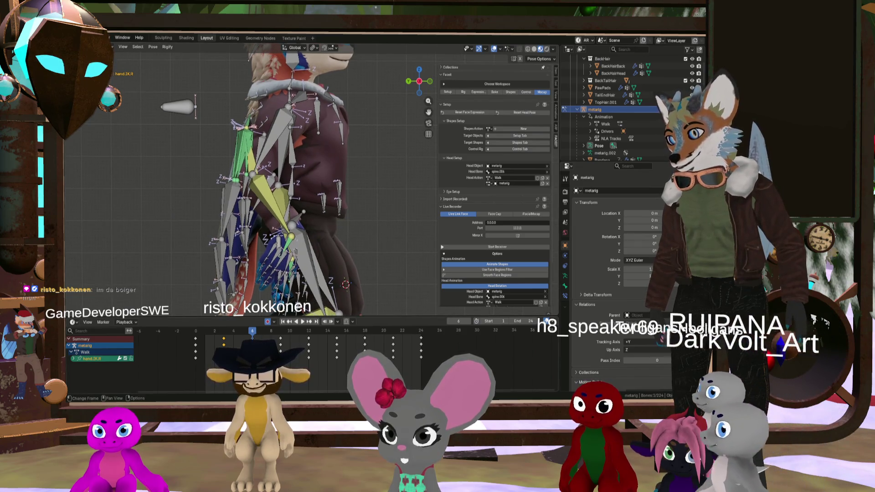
drag(220, 329, 249, 336)
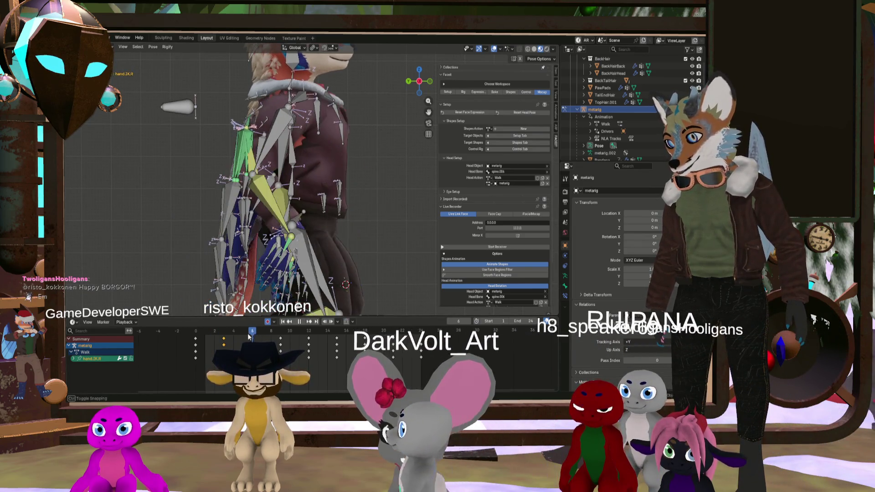
key(r)
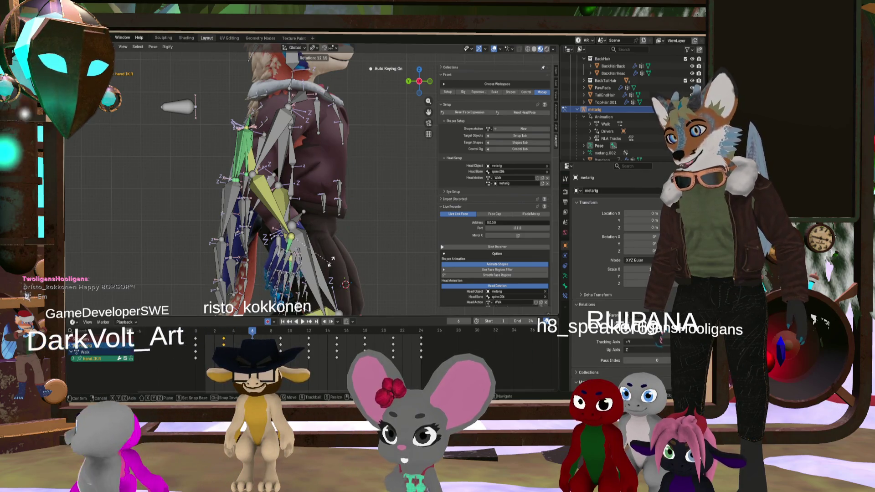
click(332, 257)
key(g)
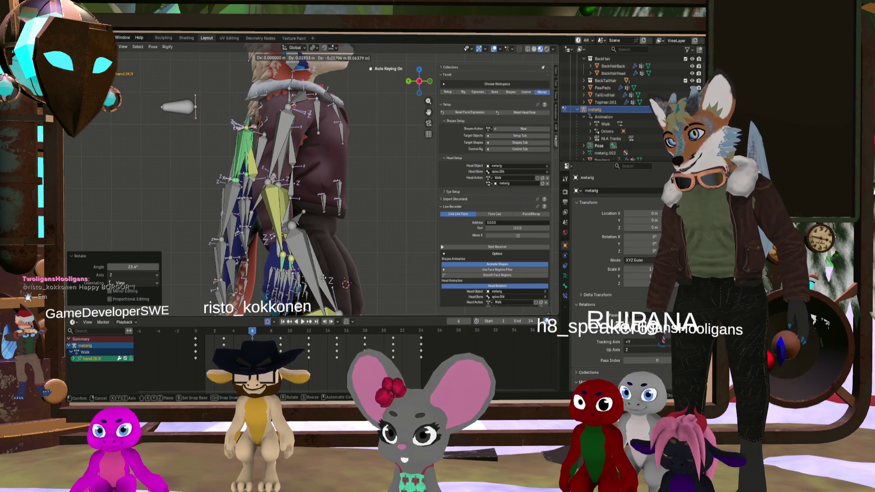
click(323, 280)
mouse_move(253, 335)
mouse_down()
mouse_move(281, 337)
mouse_move(179, 331)
mouse_move(308, 346)
mouse_move(224, 340)
mouse_up()
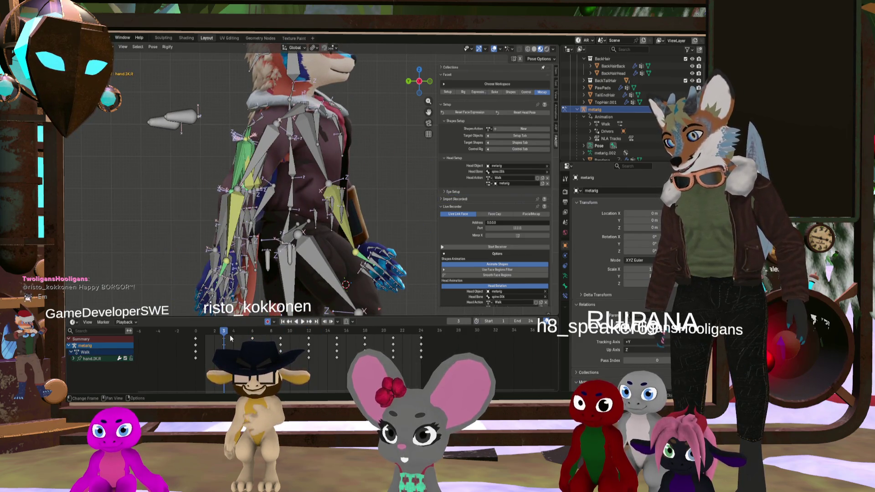
Select the left hand IK control, working through the left forearm and hand bones
scroll(360, 259, up, 1)
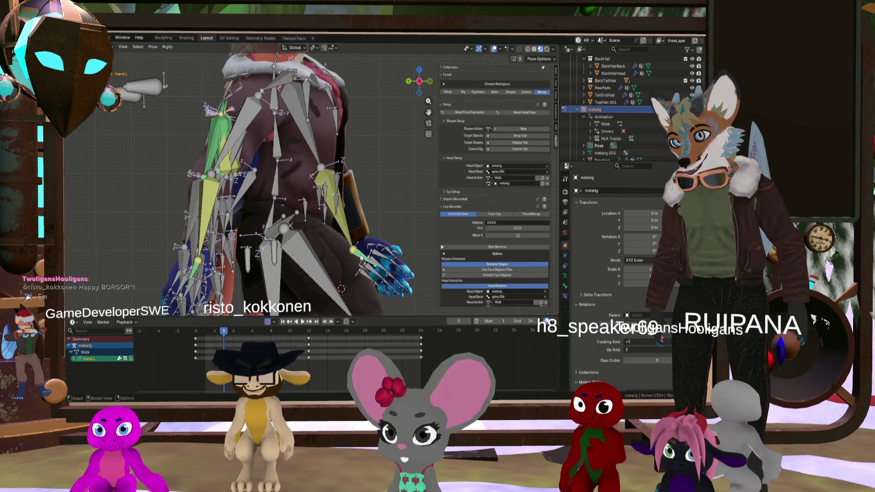
click(353, 250)
scroll(364, 259, up, 3)
middle_drag(373, 259, 336, 270)
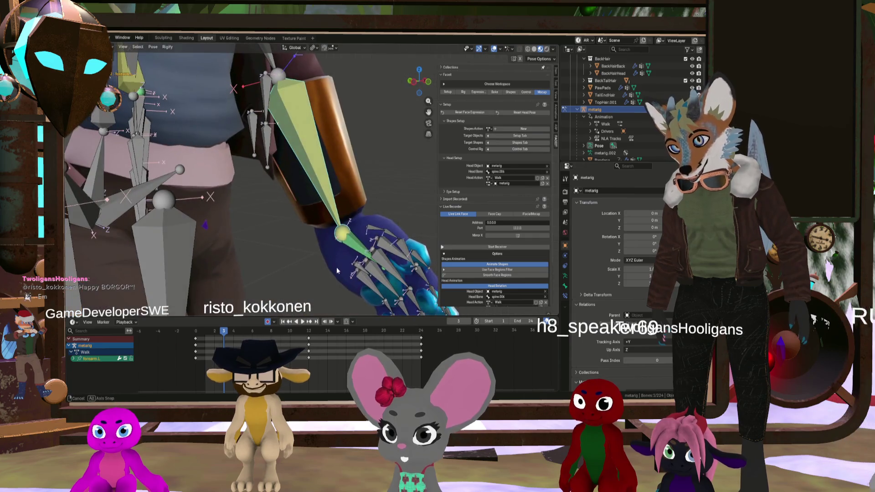
click(351, 247)
scroll(350, 246, down, 3)
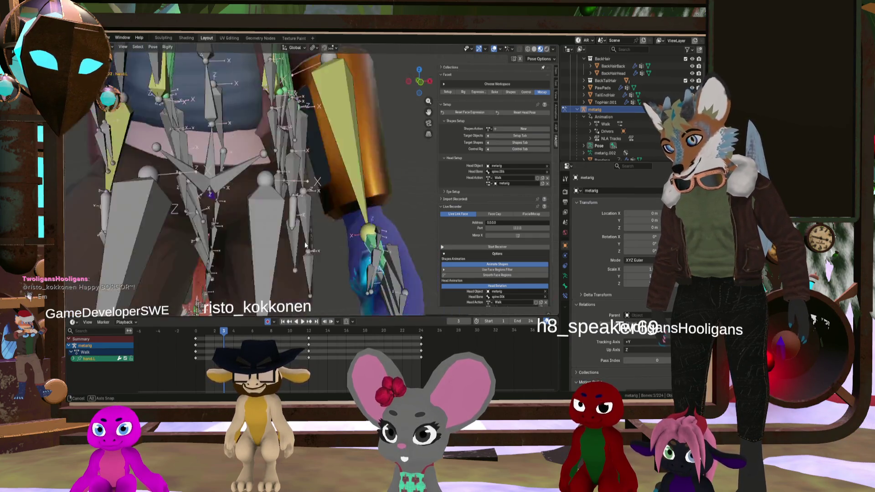
mouse_move(305, 241)
middle_down()
mouse_move(454, 282)
mouse_move(300, 269)
mouse_move(332, 264)
middle_up()
click(319, 252)
scroll(319, 252, down, 3)
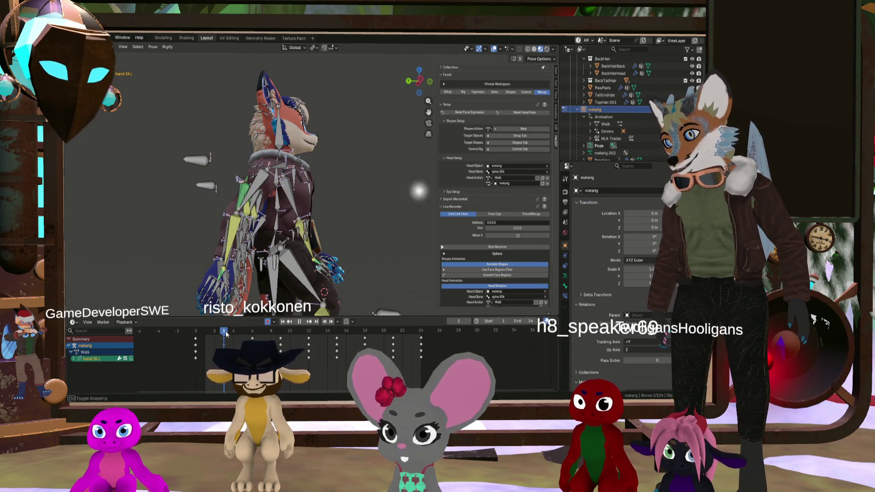
Select hand.IK.R and add hand.IK.L so both hand channels show in the Dope Sheet
mouse_move(226, 334)
mouse_down()
mouse_move(196, 333)
mouse_move(223, 332)
mouse_up()
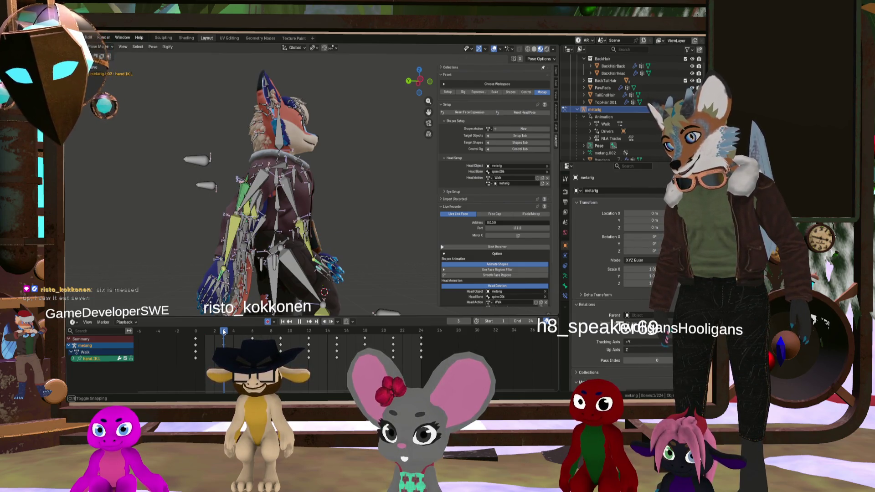
shift+click(222, 276)
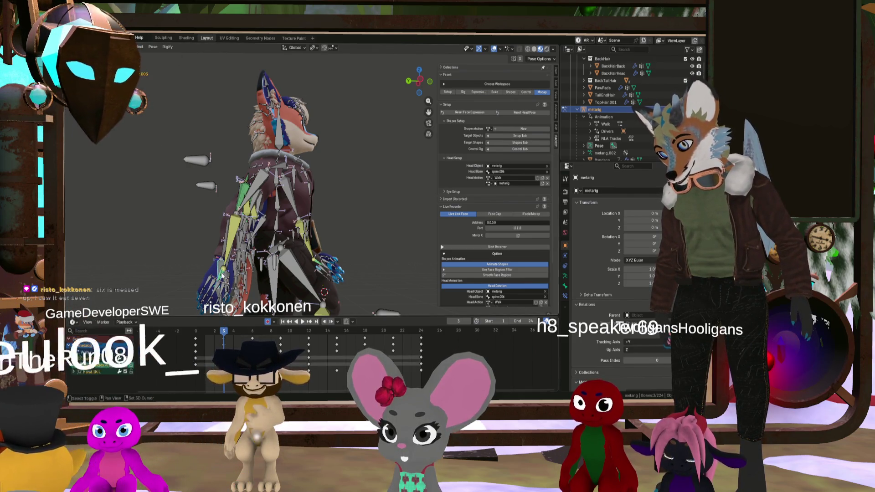
click(194, 250)
scroll(216, 269, up, 2)
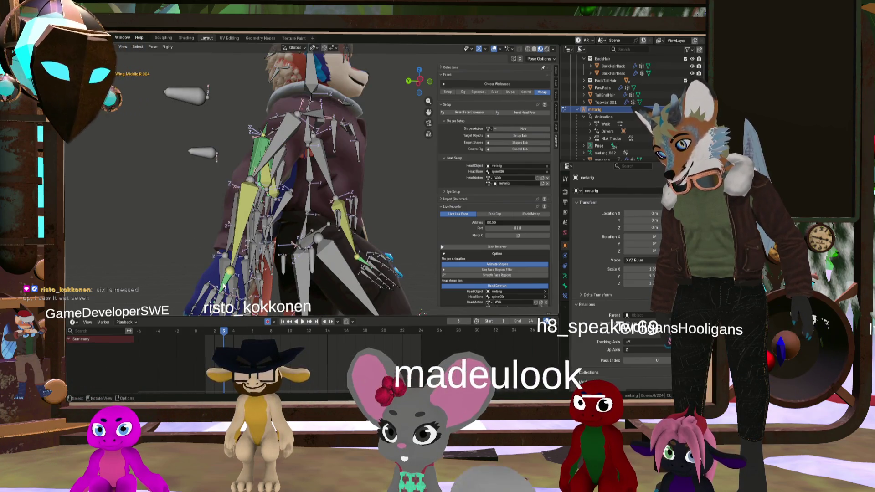
click(360, 259)
scroll(403, 272, up, 3)
middle_drag(404, 272, 337, 272)
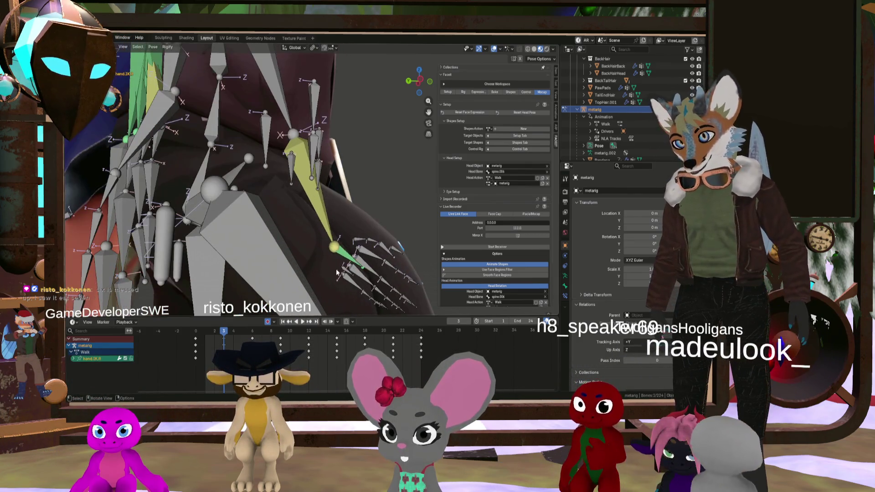
scroll(344, 271, down, 5)
shift+click(219, 277)
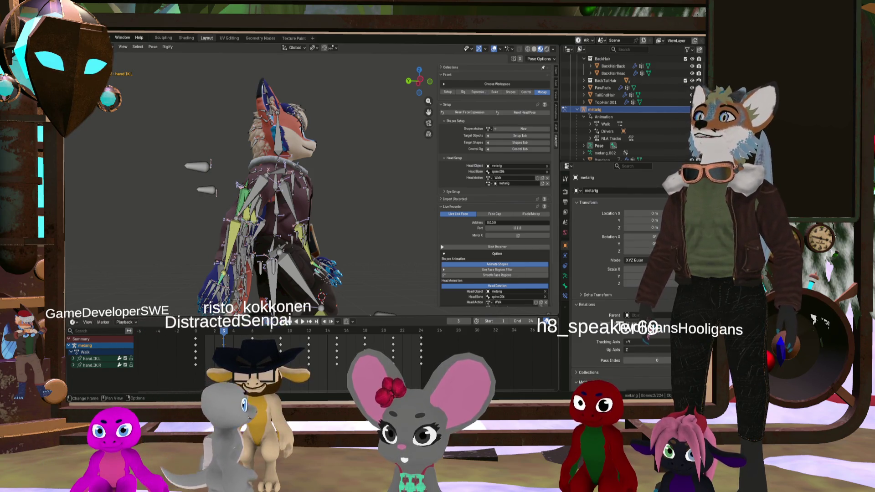
Play the walk cycle briefly, then paste the hand IK keys mirrored at frame 15
key(space)
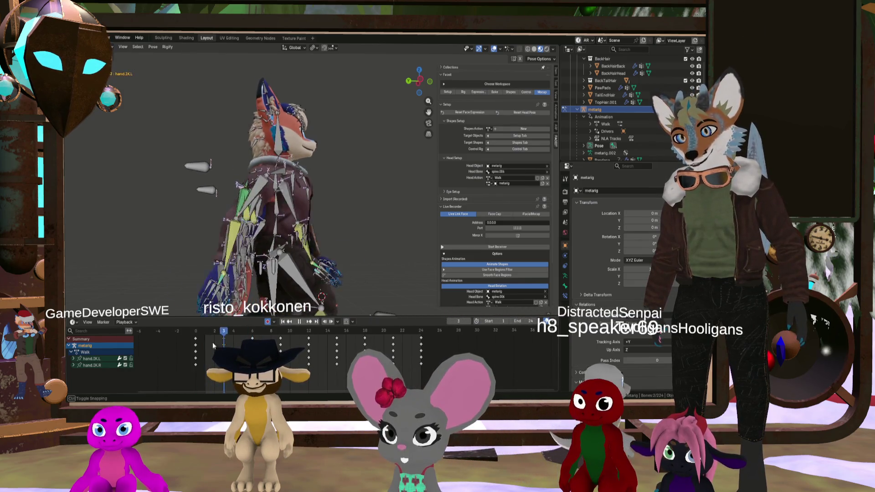
key(Escape)
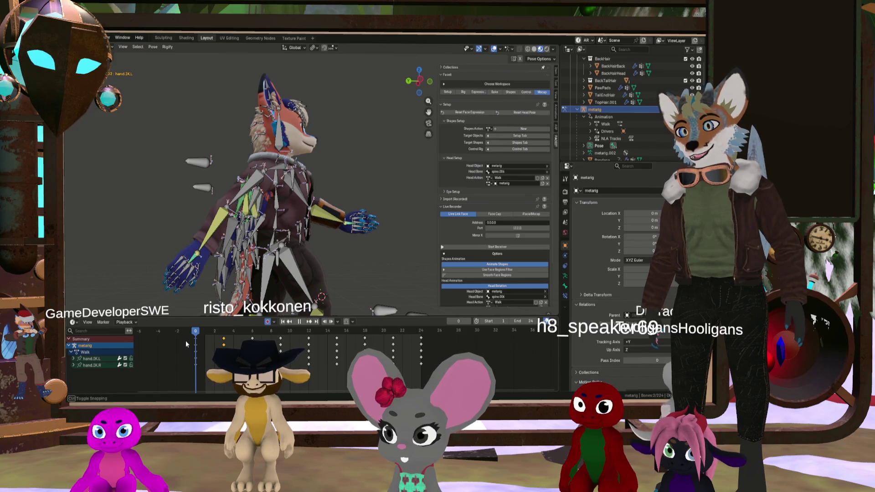
key(Right)
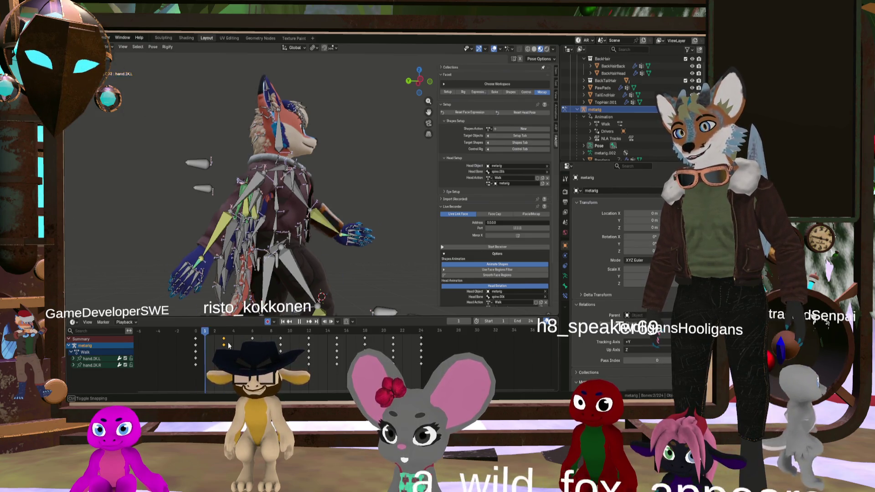
drag(228, 345, 338, 348)
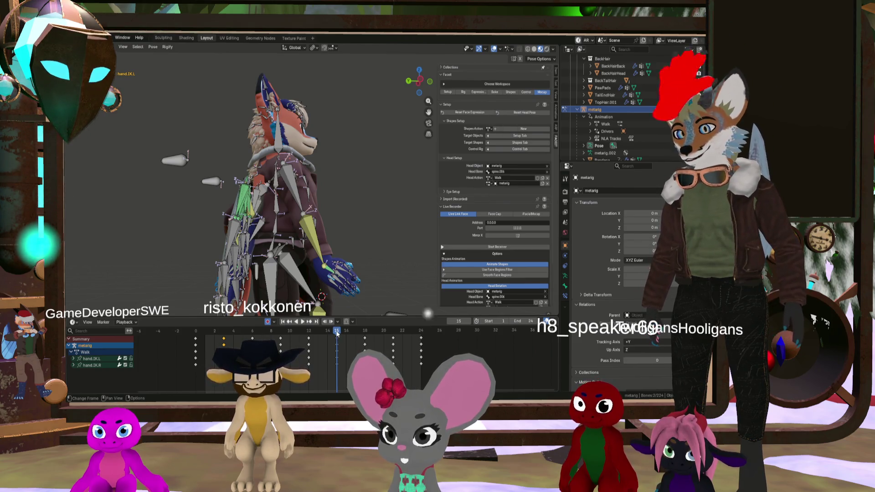
key(ctrl+shift+v)
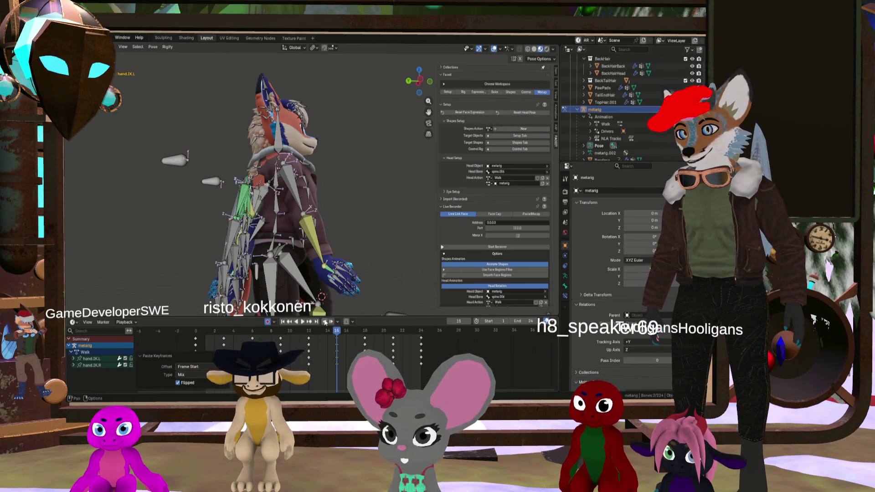
Paste the hand IK keys flipped again at frame 18 in the Dope Sheet
drag(338, 334, 254, 337)
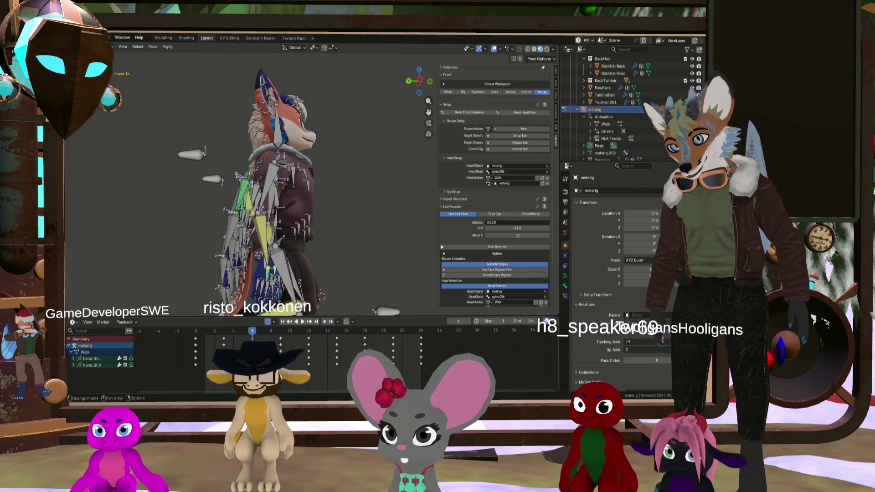
drag(252, 336, 362, 343)
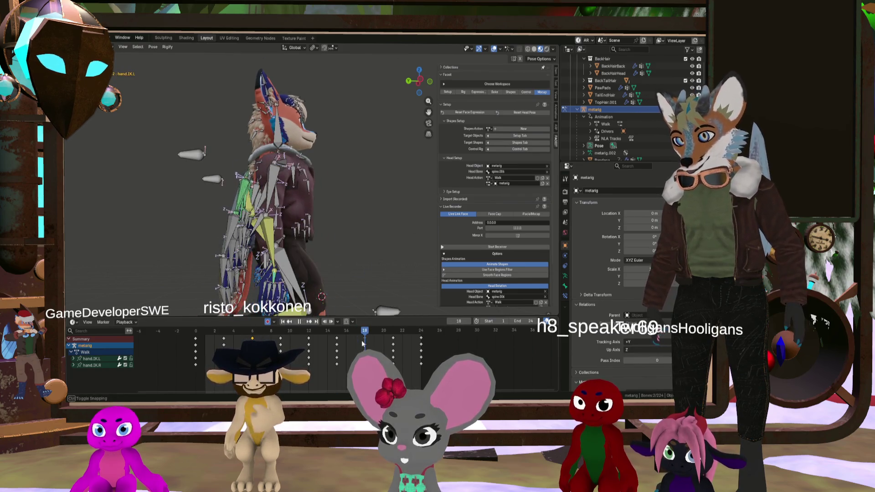
right_click(364, 337)
click(359, 321)
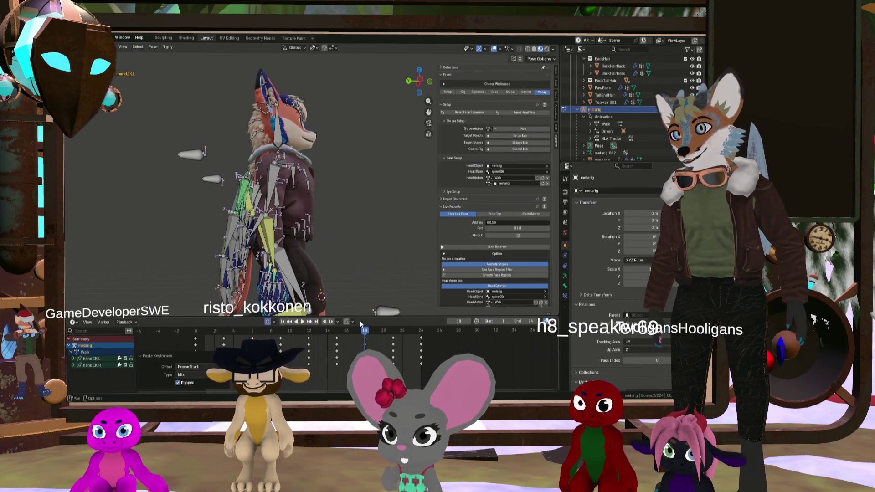
mouse_move(349, 269)
middle_down()
mouse_move(217, 275)
mouse_move(286, 272)
mouse_move(264, 269)
middle_up()
scroll(287, 272, down, 3)
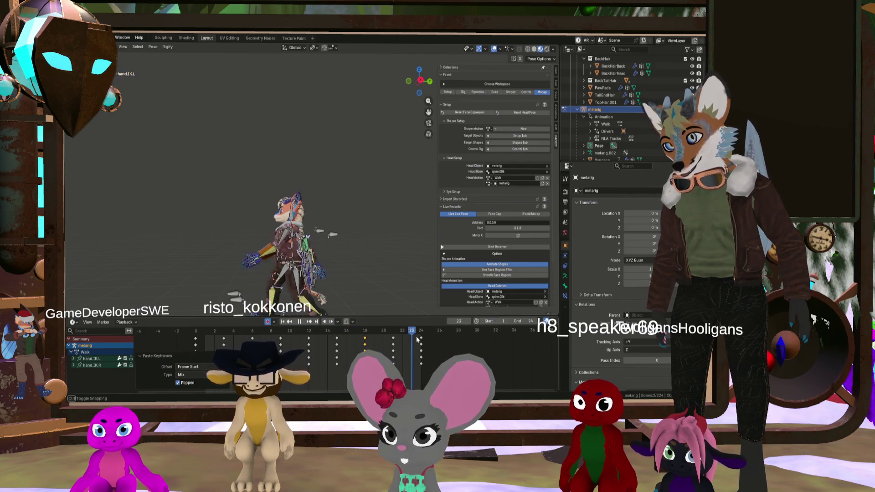
Stop playback at frame 17, hide the metarig armature, and orbit until the fox faces forward
key(space)
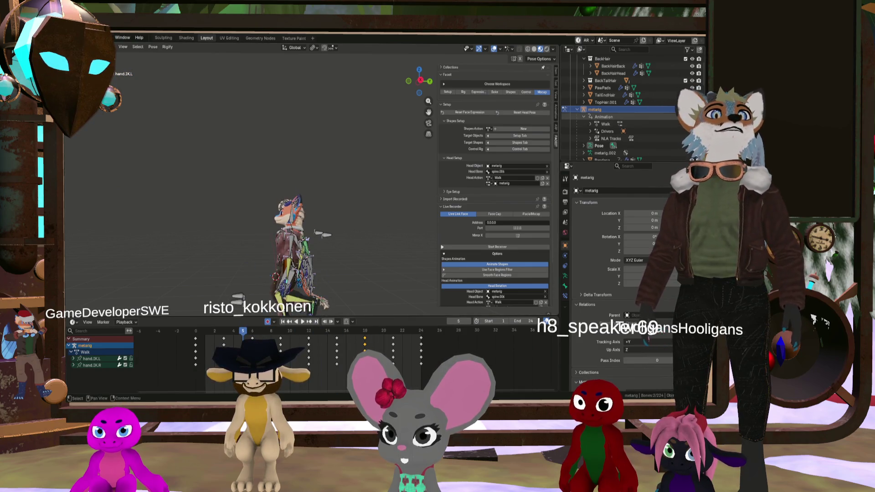
click(472, 247)
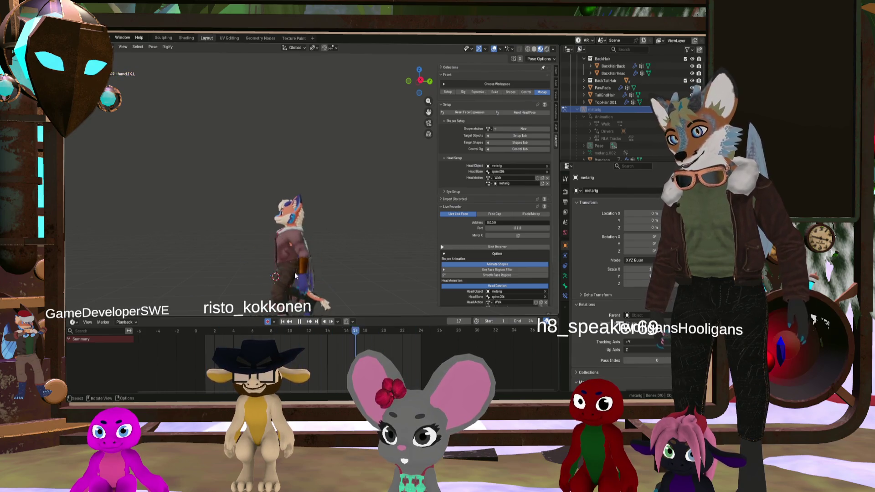
middle_drag(267, 271, 419, 272)
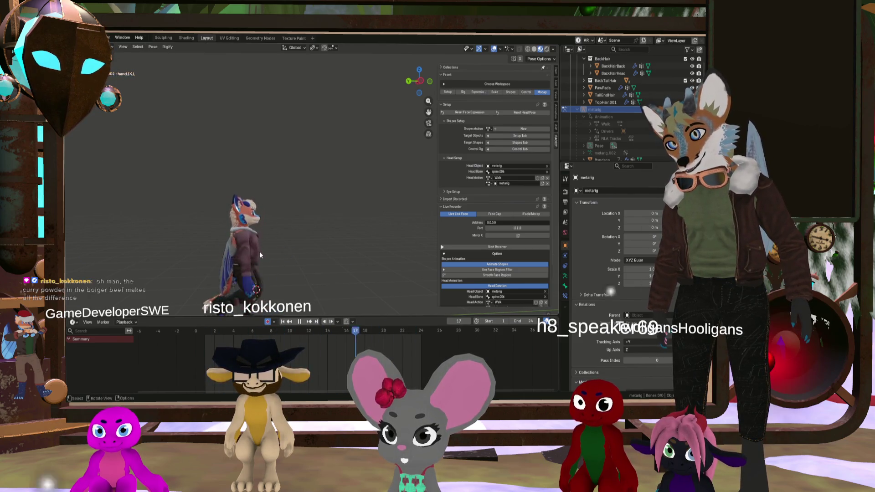
mouse_move(297, 257)
middle_down()
mouse_move(190, 256)
mouse_move(318, 273)
mouse_move(341, 201)
mouse_move(349, 223)
mouse_move(338, 216)
mouse_move(347, 199)
mouse_move(340, 216)
middle_up()
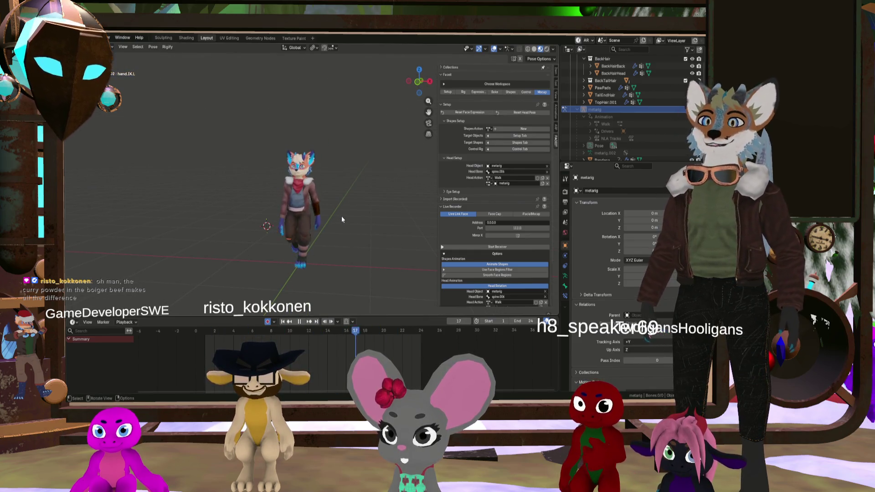
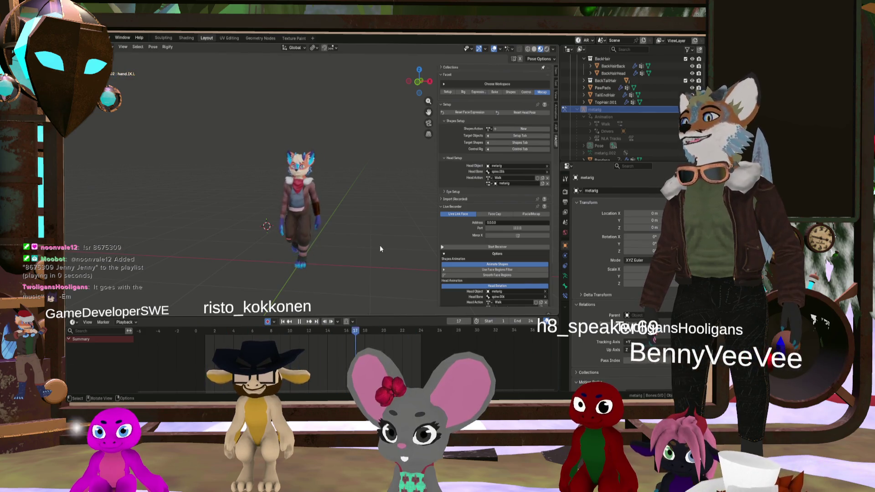
Orbit and zoom onto the character, then unhide the metarig with Alt+H
mouse_move(380, 247)
middle_down()
mouse_move(240, 223)
mouse_move(261, 221)
middle_up()
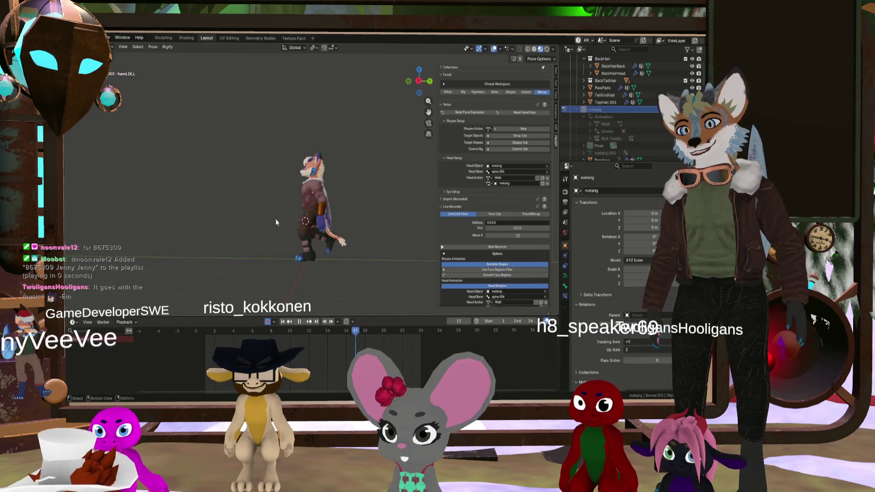
scroll(299, 214, up, 4)
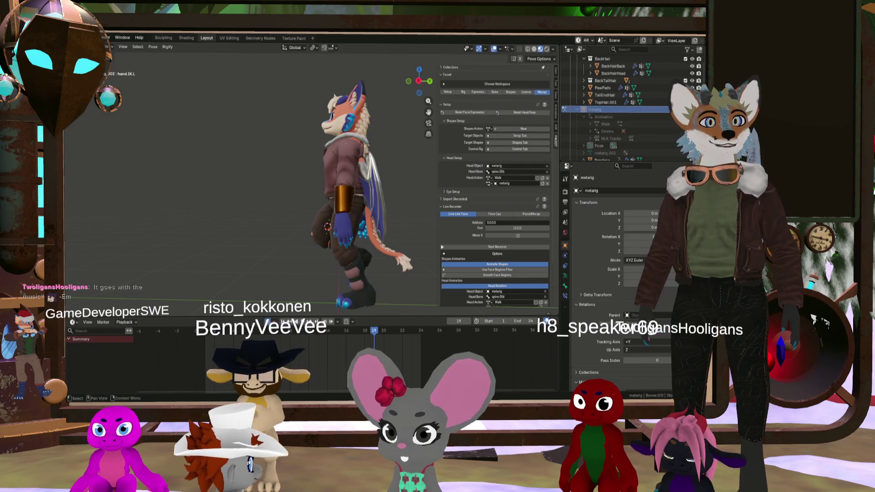
key(alt+h)
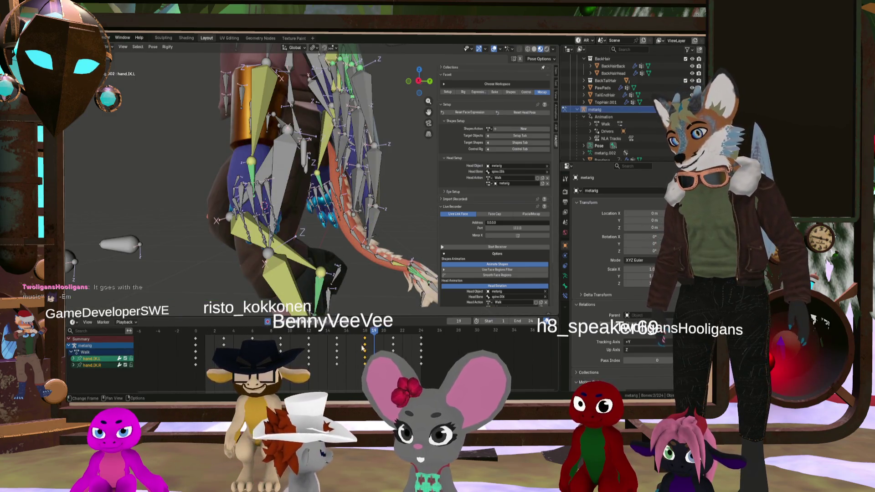
At frame 3, move the hand.IK.L bone to a new left-hand position
drag(375, 334, 222, 335)
middle_drag(201, 209, 229, 210)
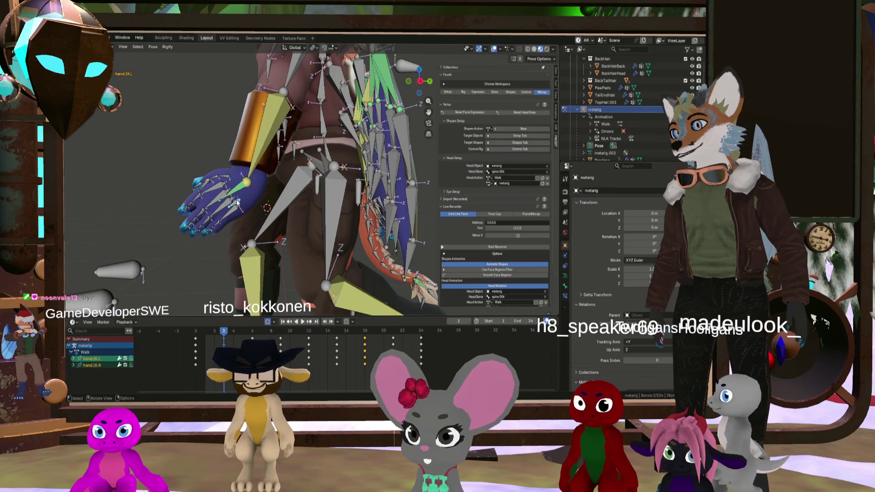
scroll(237, 203, down, 3)
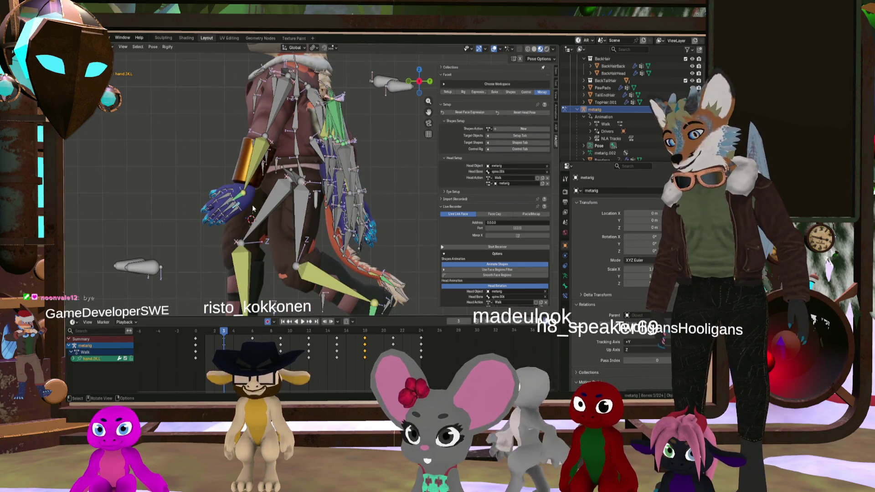
key(g)
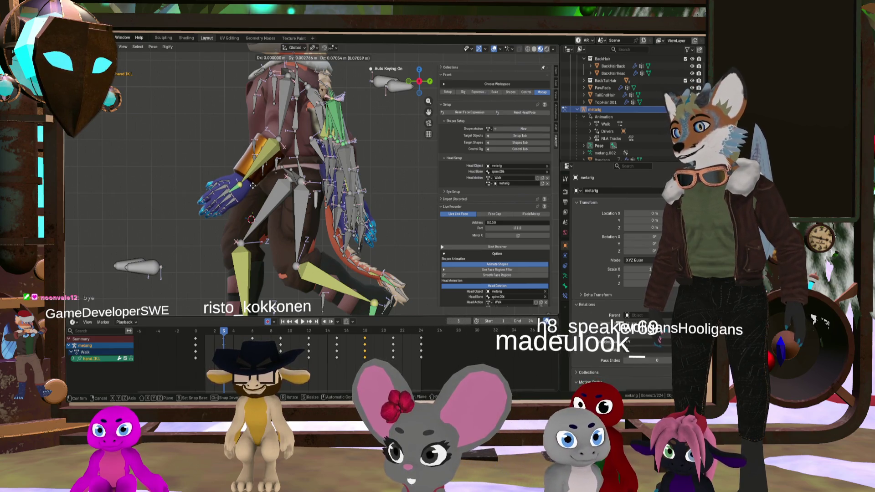
click(253, 185)
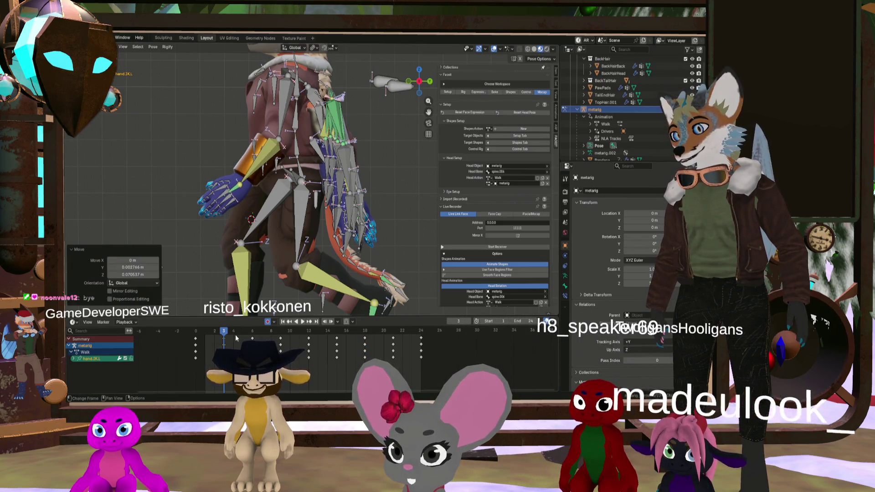
Select the hand.R, hand.IK.R and hand.L bones, framing the view around the hands
scroll(384, 212, up, 6)
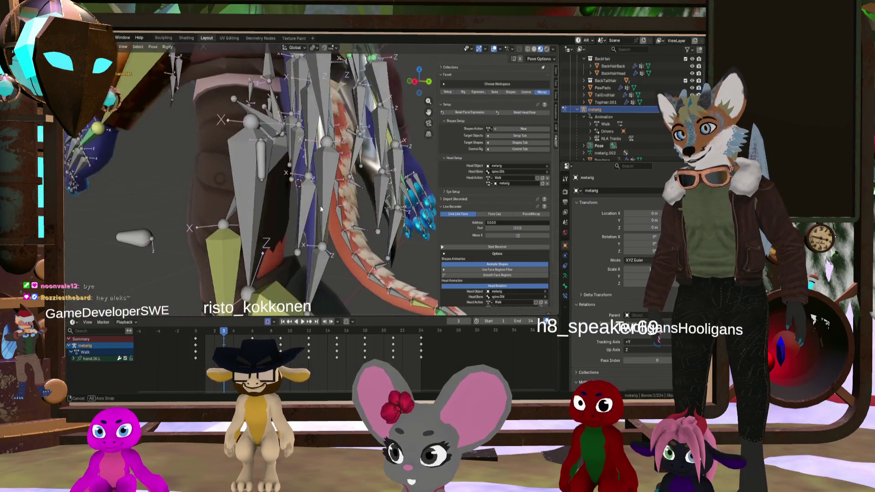
click(394, 176)
key(KP_Decimal)
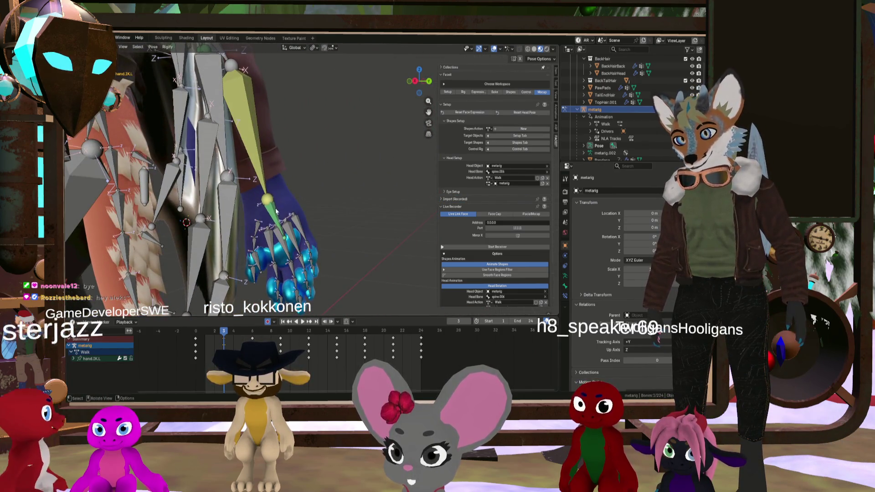
scroll(272, 210, down, 5)
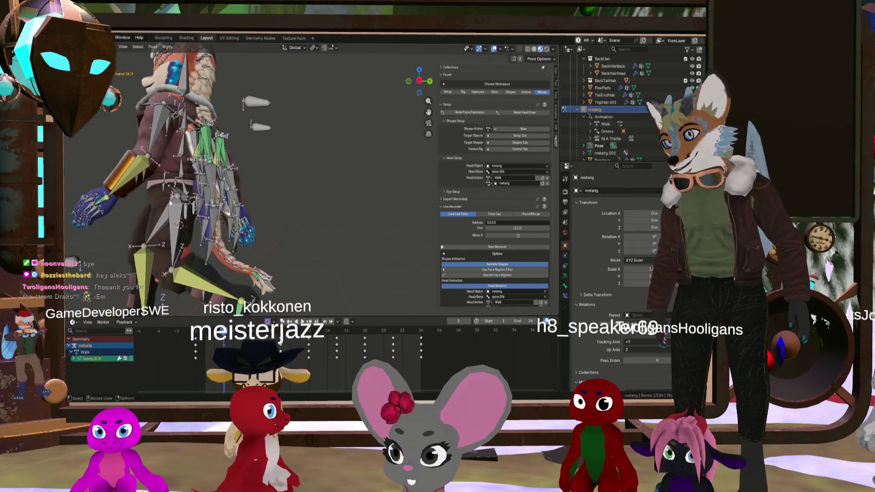
click(149, 205)
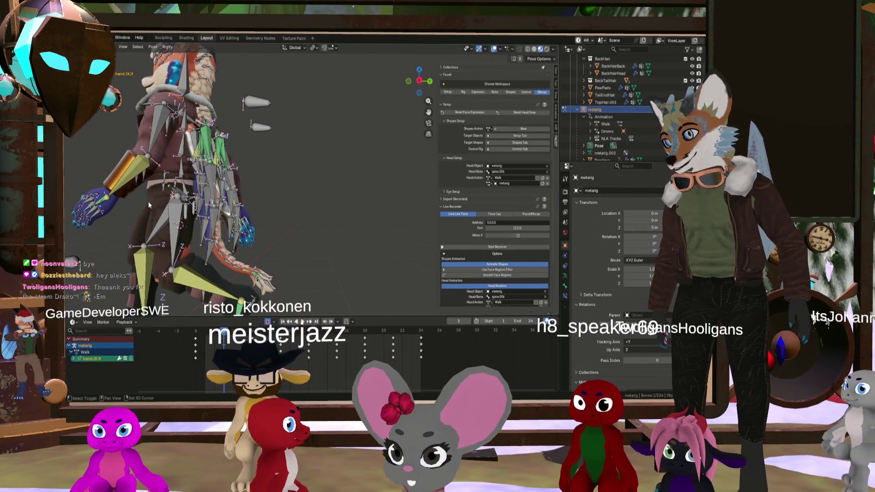
click(98, 205)
scroll(91, 206, up, 3)
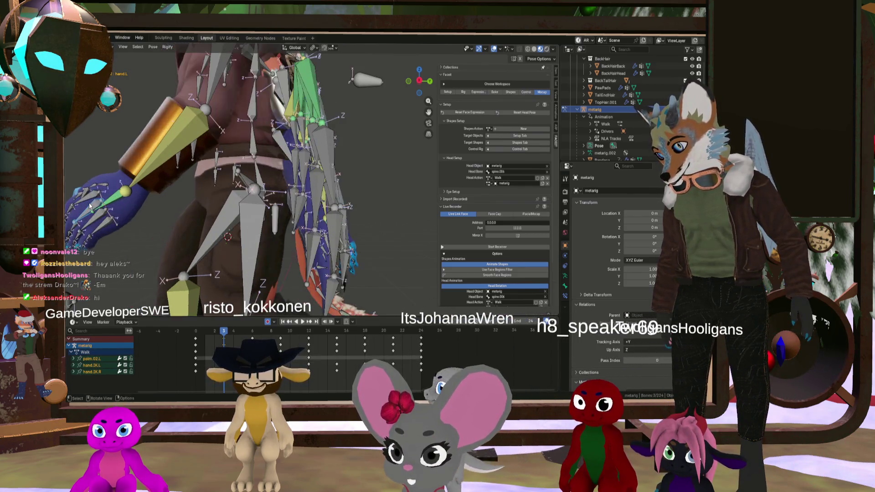
key(ctrl+z)
scroll(93, 206, down, 6)
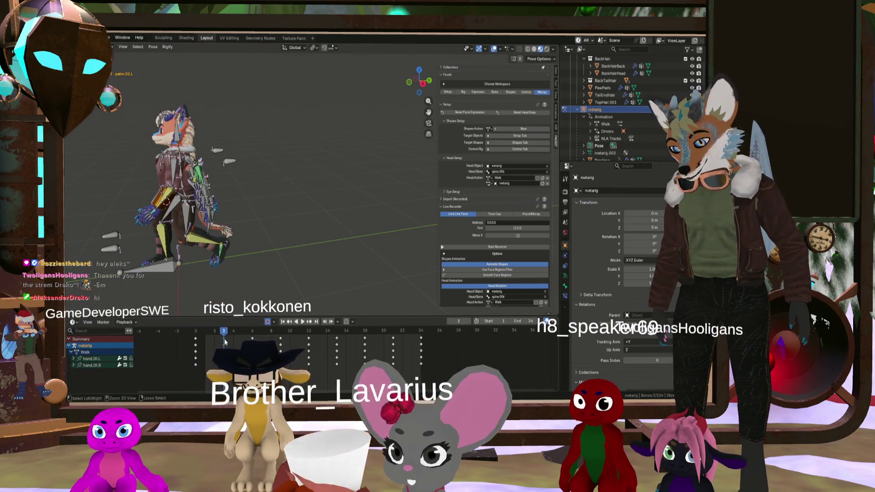
Copy the frame 3 hand keyframes and paste them flipped onto frame 15
key(i)
key(space)
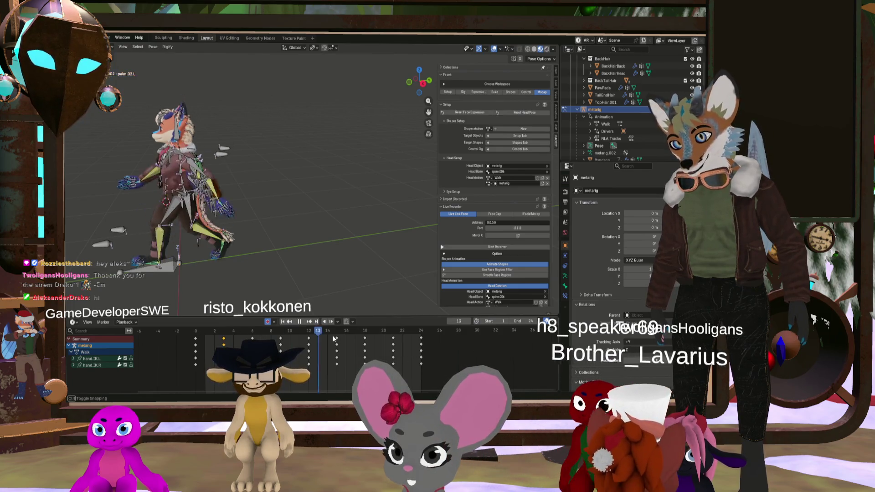
key(space)
key(ctrl+shift+v)
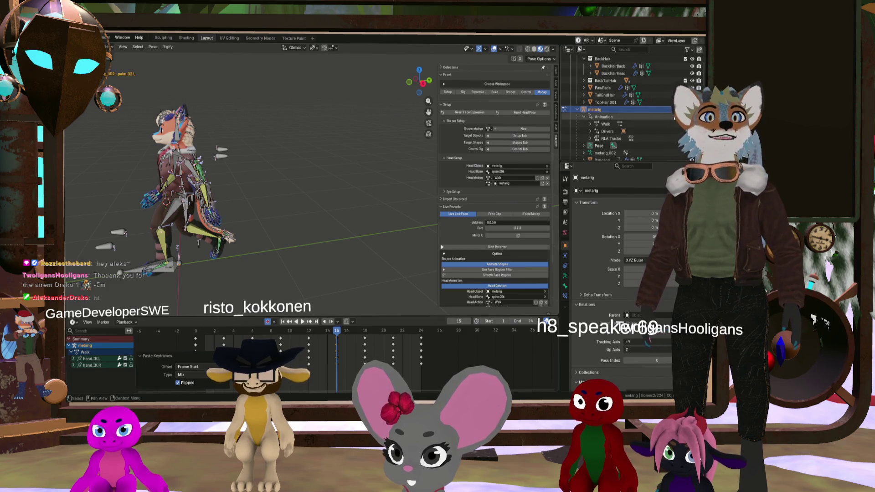
Hide the metarig and play the walk, orbiting so the character faces forward
key(h)
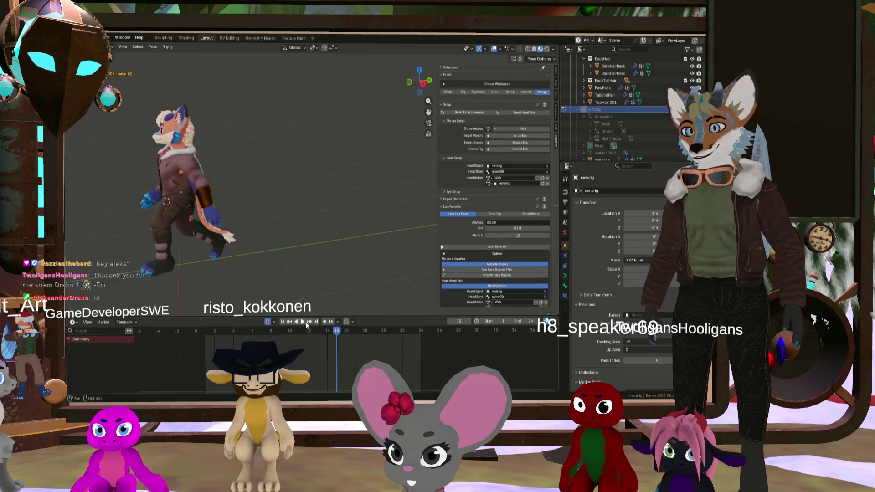
click(305, 323)
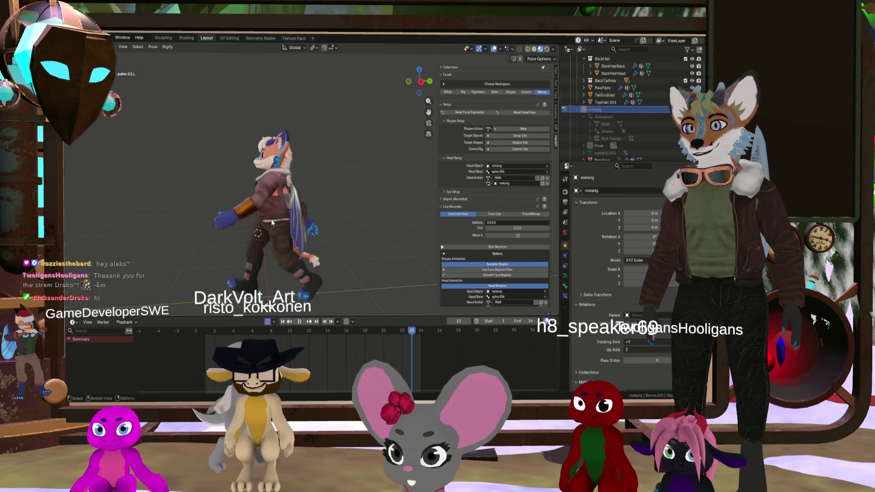
mouse_move(272, 219)
middle_down()
mouse_move(321, 209)
mouse_move(313, 226)
mouse_move(348, 212)
mouse_move(333, 225)
mouse_move(345, 216)
mouse_move(332, 215)
mouse_move(346, 213)
mouse_move(257, 214)
middle_up()
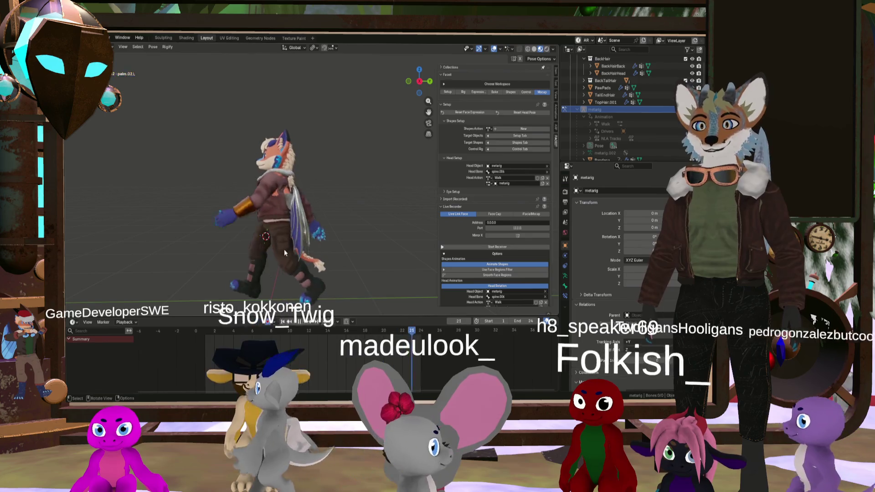
Stop and restart playback, scrub back to around frame 10, and reselect the metarig
click(304, 323)
key(space)
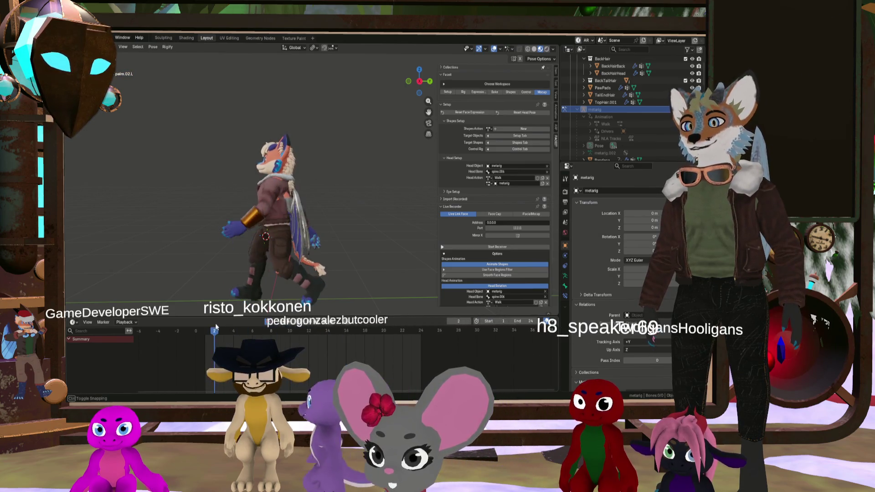
mouse_move(294, 336)
mouse_down()
mouse_move(305, 335)
mouse_move(255, 336)
mouse_move(297, 340)
mouse_move(274, 342)
mouse_up()
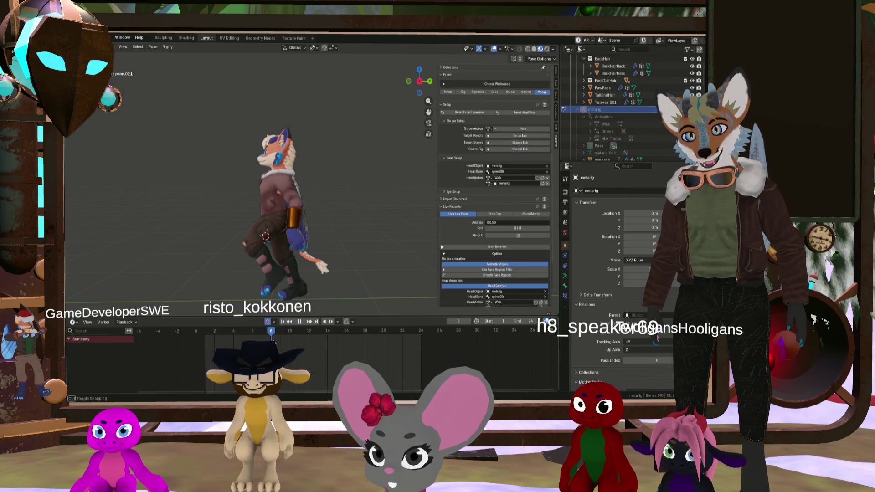
click(620, 126)
key(KP_Decimal)
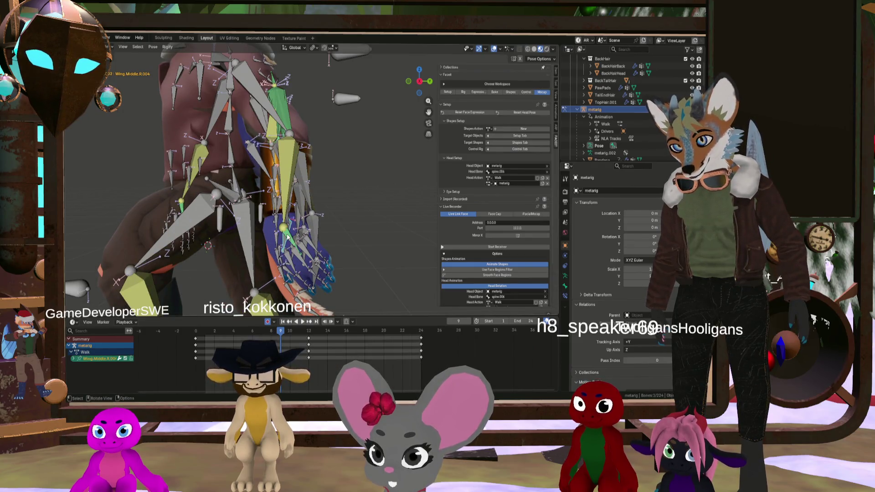
Select the hand.IK.L bone and confirm its new left-hand position
middle_drag(290, 242, 333, 237)
click(280, 238)
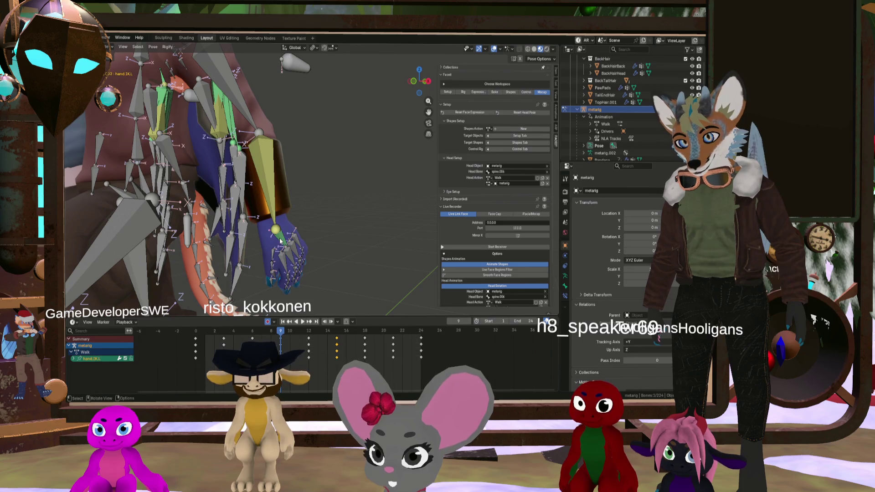
mouse_move(280, 238)
middle_down()
mouse_move(247, 255)
mouse_move(257, 253)
middle_up()
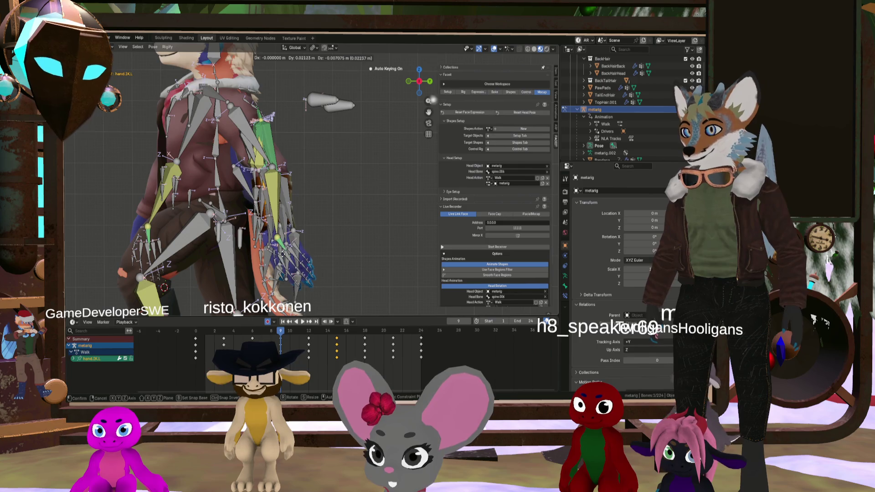
key(Return)
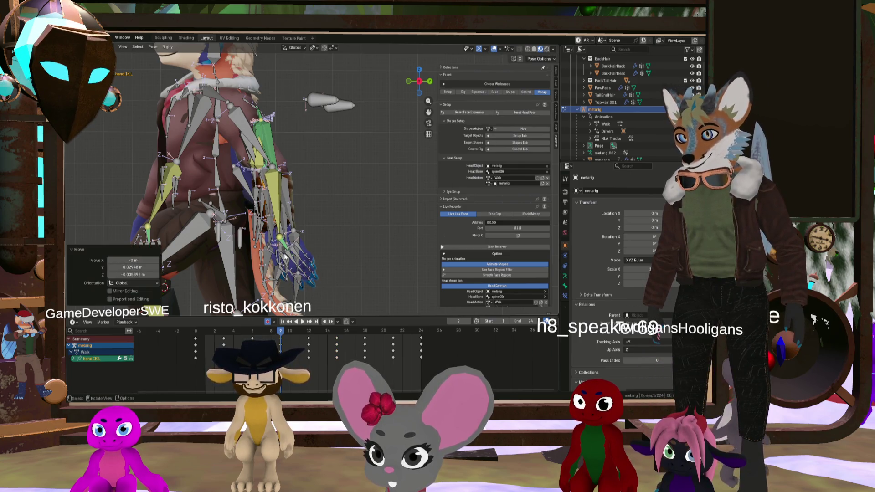
Zoom in on the left hand and narrow the selection to hand.IK.L only
mouse_move(152, 232)
shift+middle_down()
mouse_move(261, 219)
mouse_move(311, 233)
shift+middle_up()
scroll(312, 234, up, 3)
shift+click(312, 233)
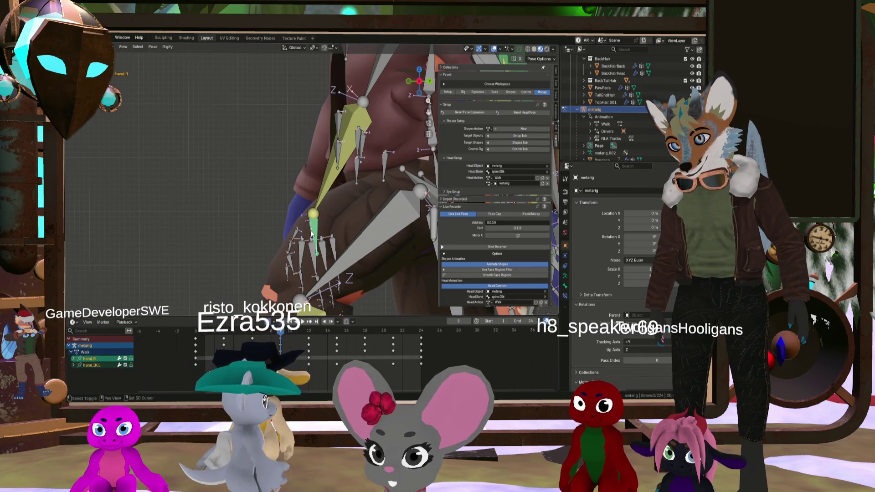
click(312, 233)
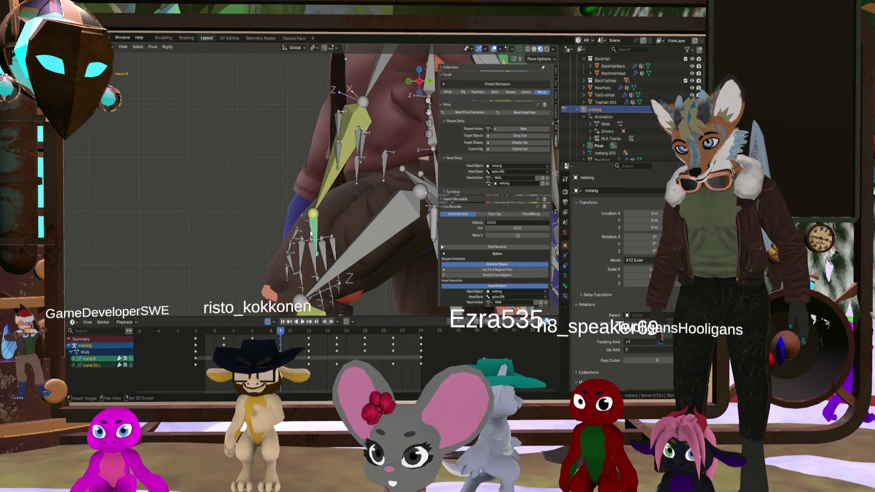
scroll(310, 234, up, 3)
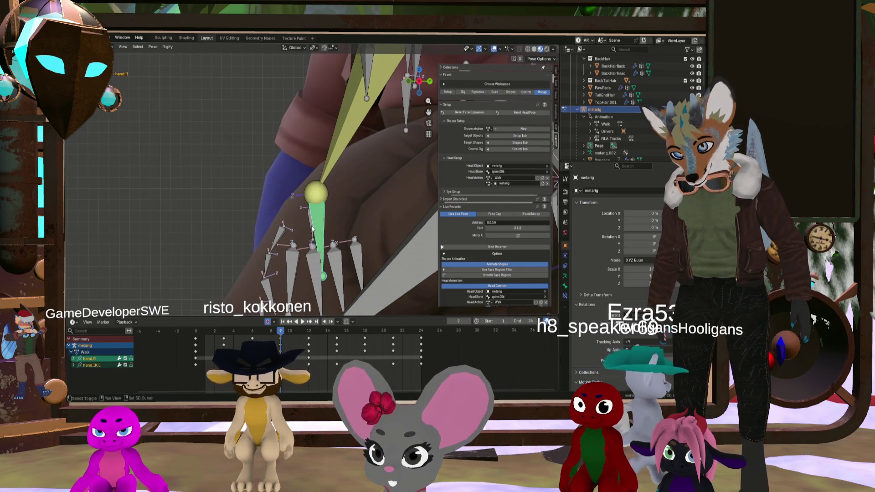
click(311, 229)
scroll(312, 229, up, 2)
key(shift+c)
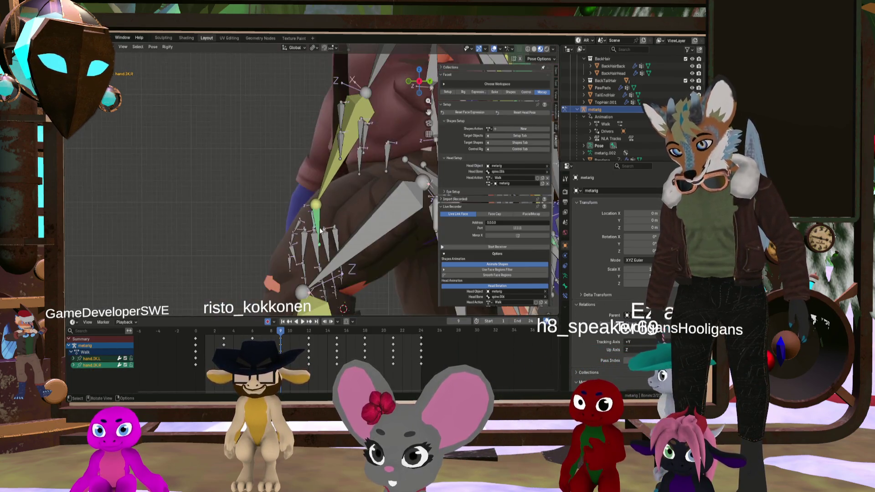
Clear the keyframe selection, go to frame 21, and paste the hand keys flipped
click(292, 342)
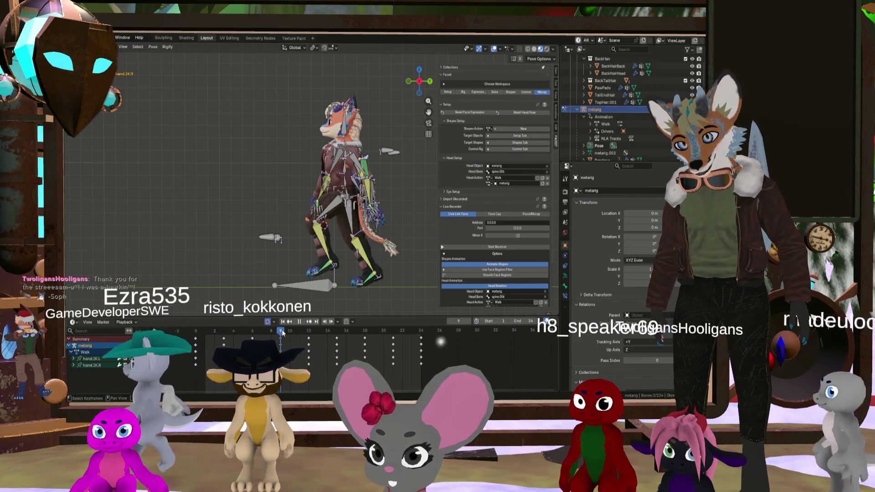
drag(282, 333, 393, 335)
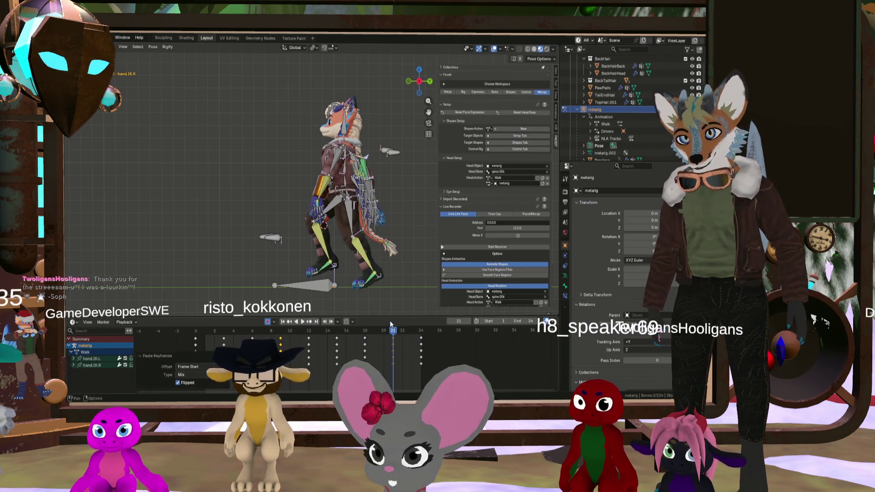
key(ctrl+shift+v)
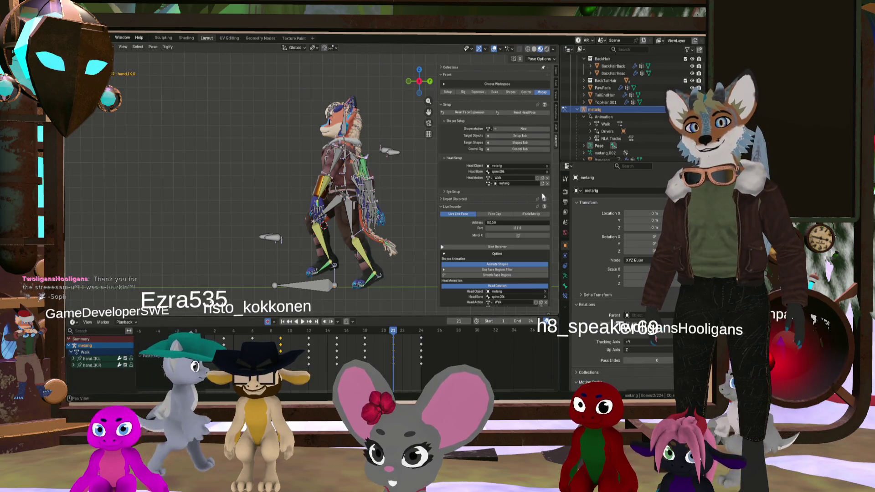
Hide the rig and play the walk, viewing it from three-quarter, front and side angles
key(h)
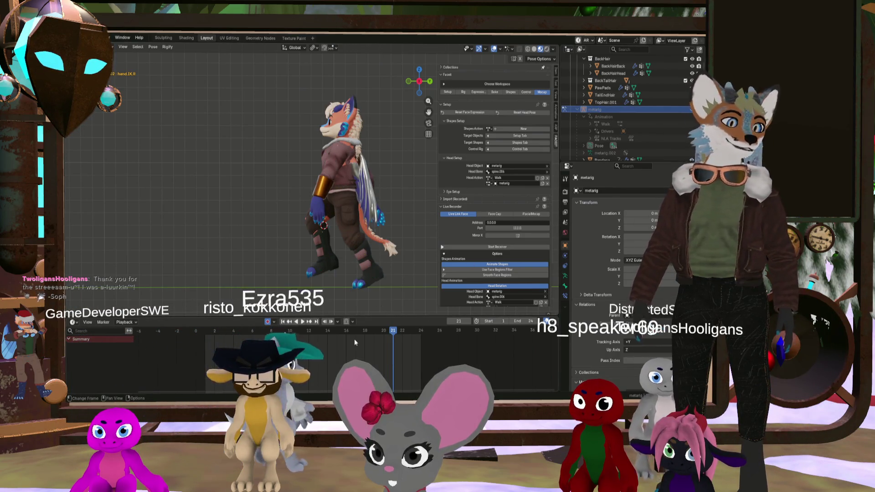
key(space)
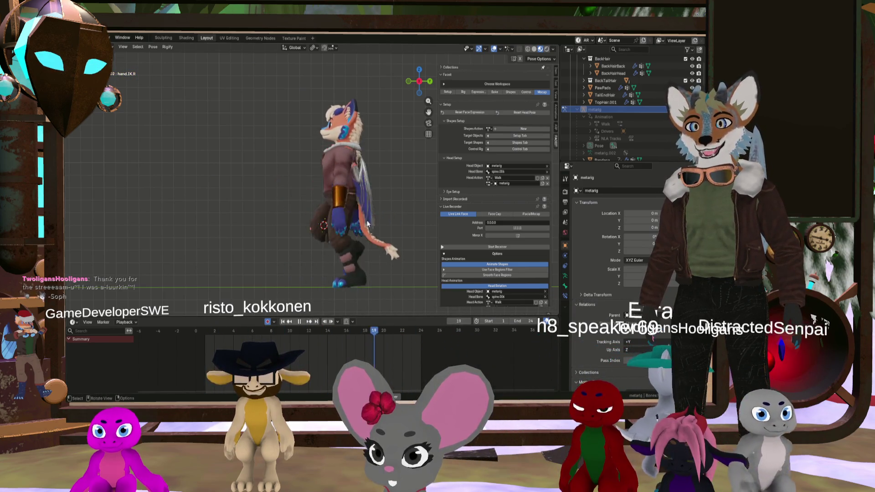
mouse_move(368, 223)
middle_down()
mouse_move(320, 235)
mouse_move(356, 234)
mouse_move(347, 239)
mouse_move(301, 233)
mouse_move(330, 222)
middle_up()
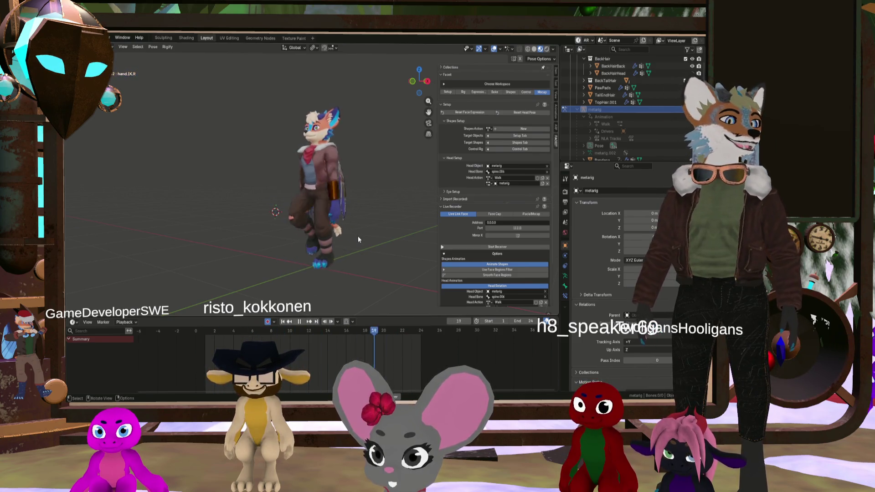
mouse_move(354, 239)
middle_down()
mouse_move(341, 229)
mouse_move(366, 238)
mouse_move(341, 237)
mouse_move(360, 234)
middle_up()
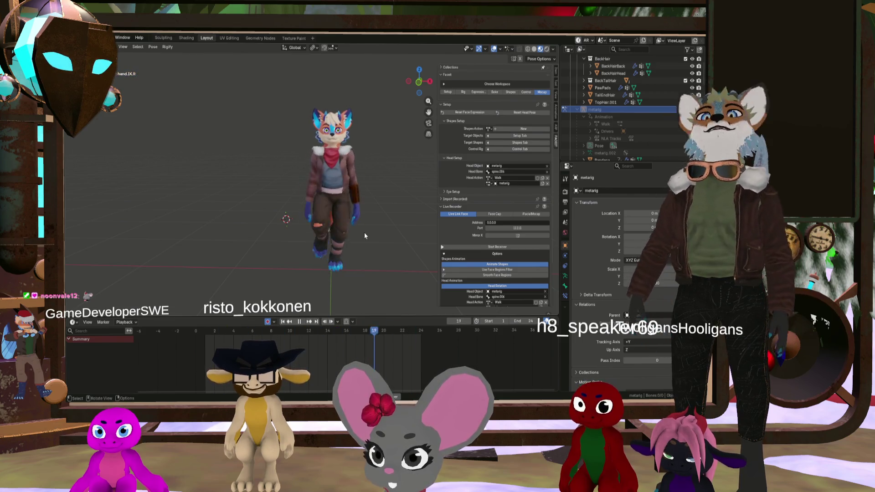
middle_drag(364, 235, 314, 228)
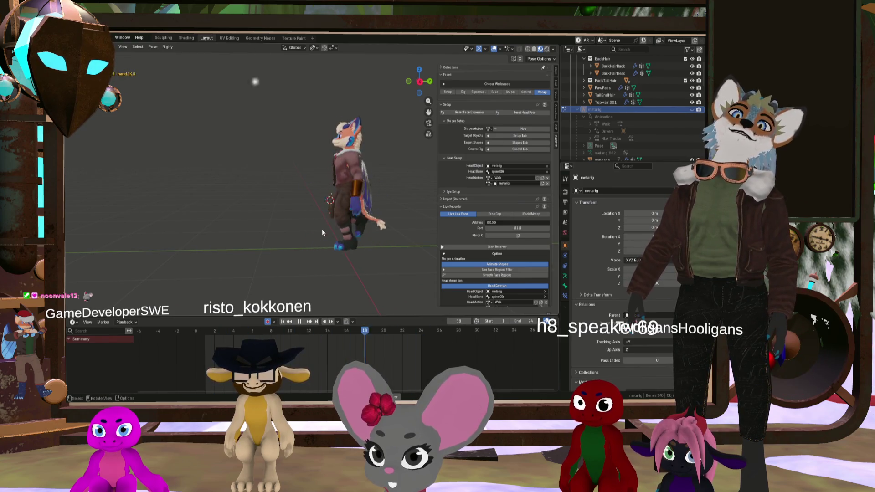
Stop playback and unhide the metarig with Alt+H
click(300, 322)
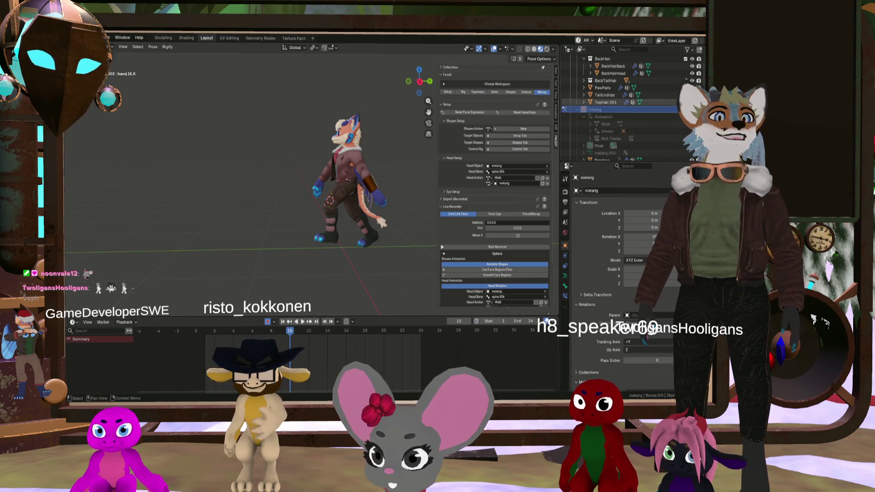
key(alt+h)
scroll(334, 184, up, 6)
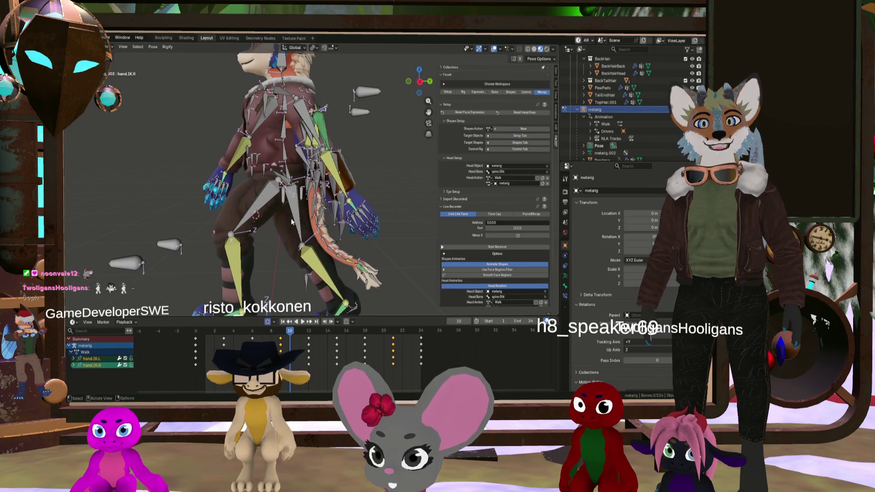
mouse_move(290, 337)
mouse_down()
mouse_move(317, 341)
mouse_move(254, 338)
mouse_move(321, 343)
mouse_move(282, 345)
mouse_move(308, 348)
mouse_up()
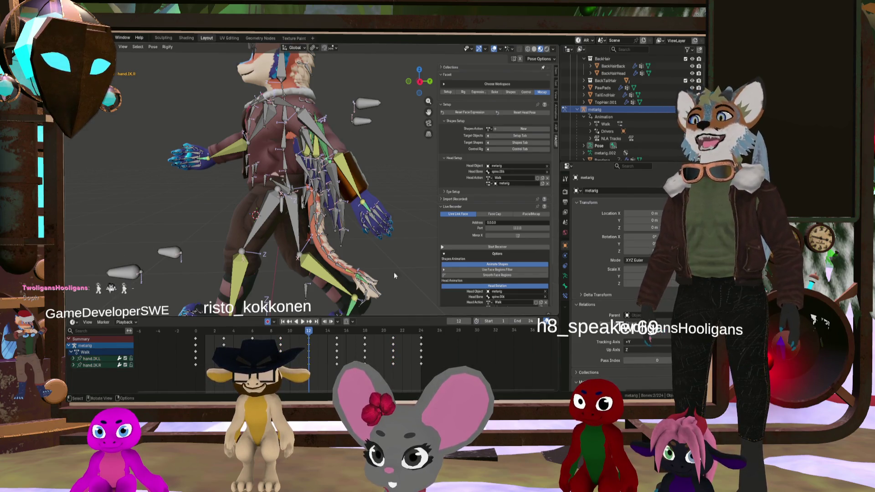
scroll(399, 205, up, 5)
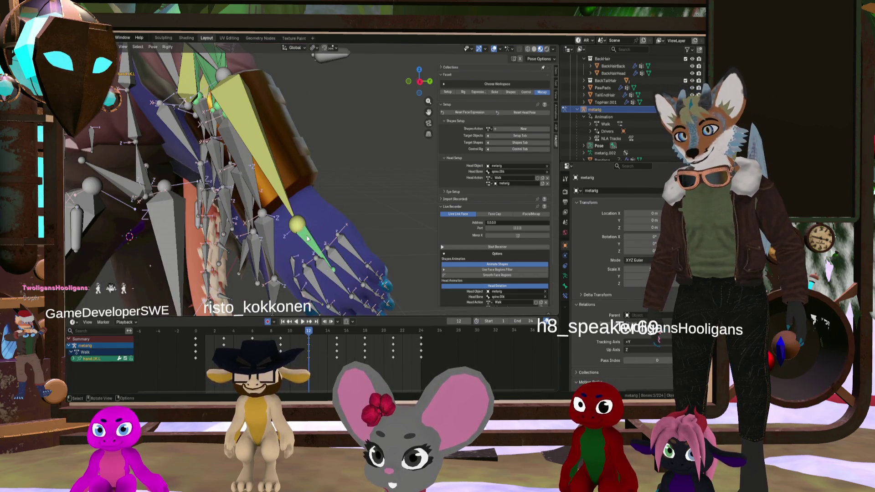
scroll(308, 243, down, 8)
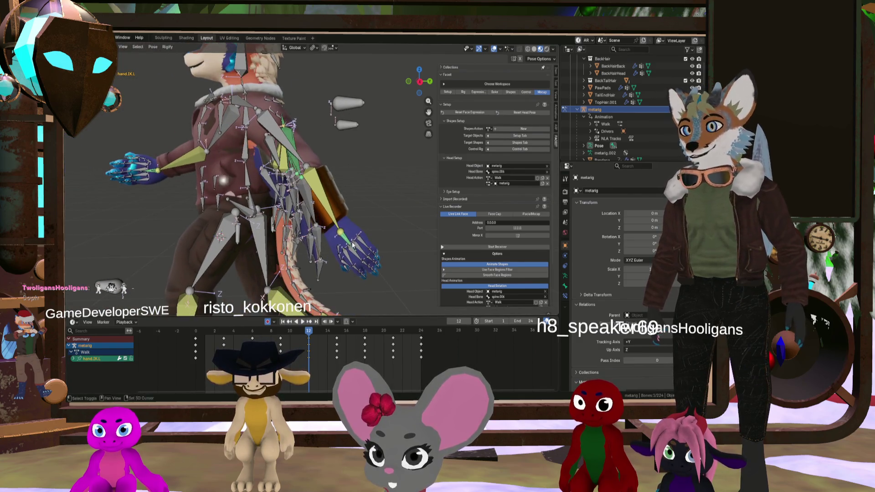
key(g)
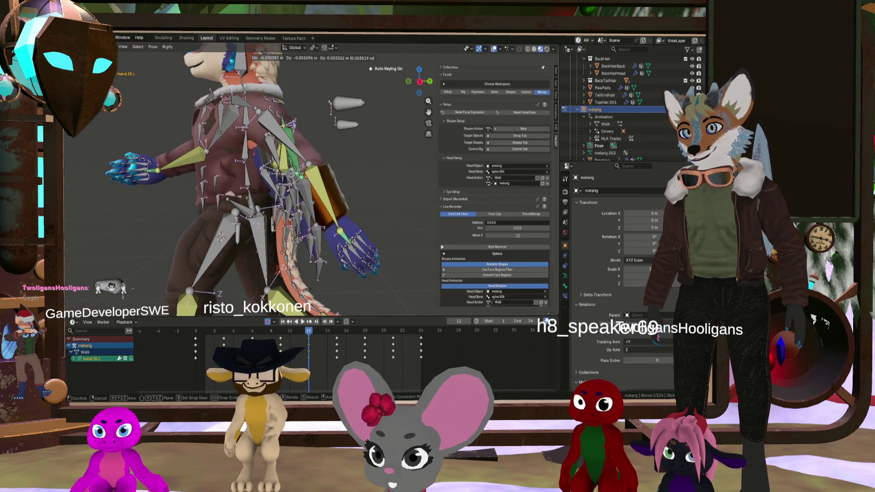
click(352, 240)
scroll(353, 240, up, 2)
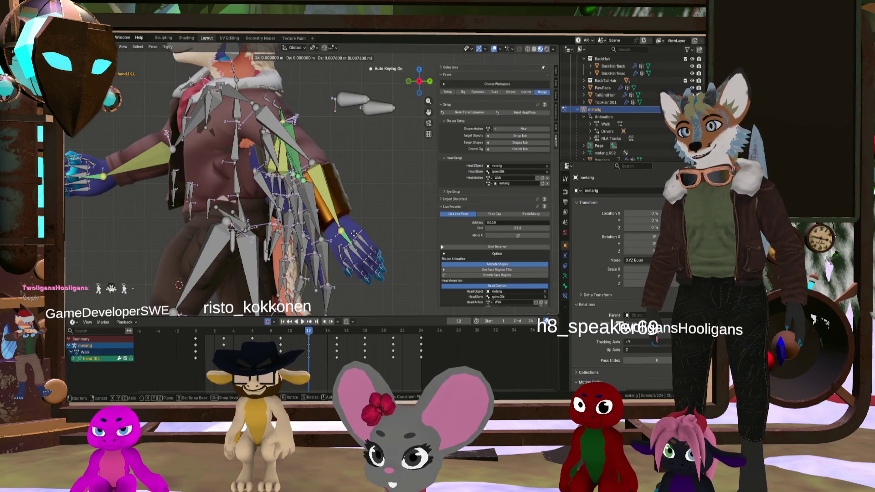
click(353, 234)
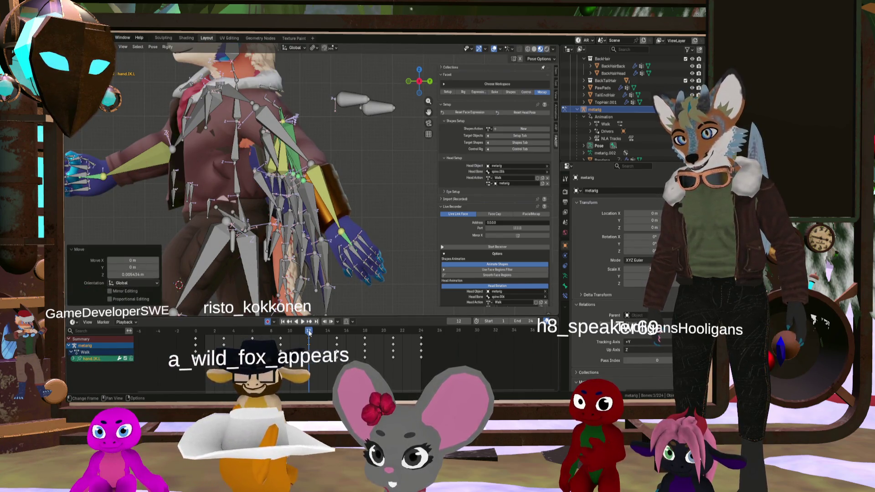
click(342, 258)
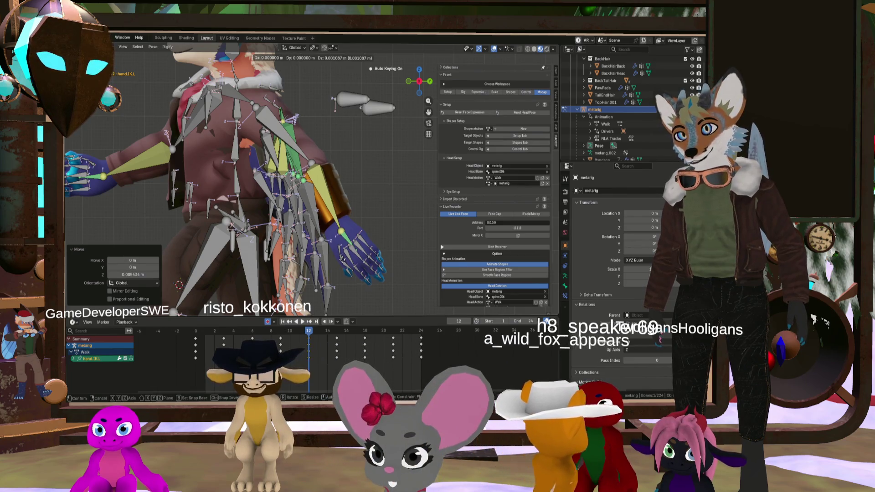
mouse_move(309, 332)
mouse_down()
mouse_move(281, 332)
mouse_move(309, 332)
mouse_up()
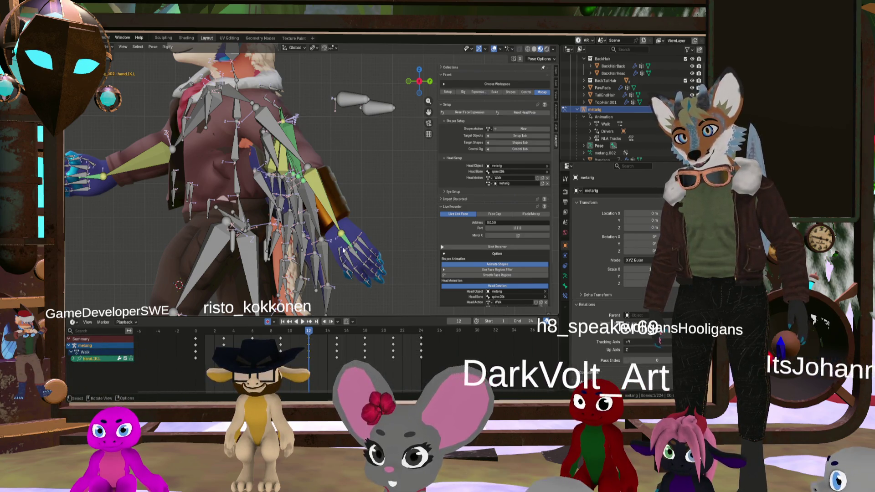
key(space)
drag(309, 333, 300, 333)
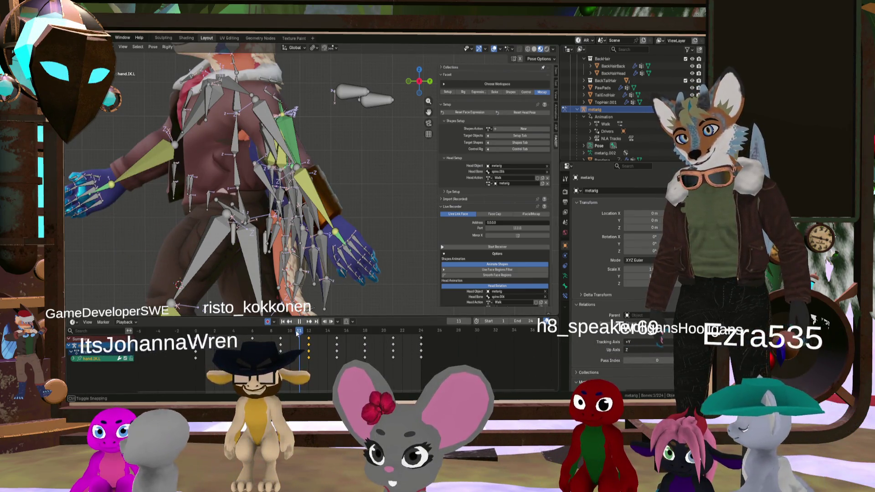
key(space)
key(space)
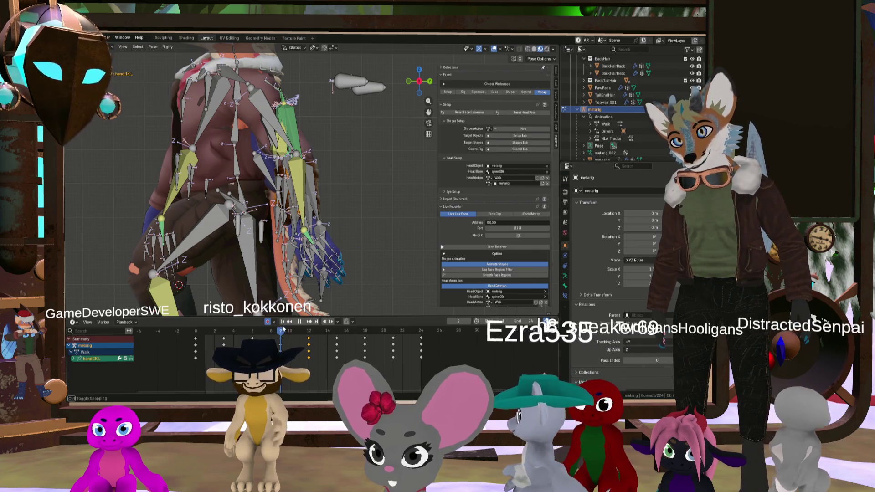
middle_drag(306, 278, 328, 227)
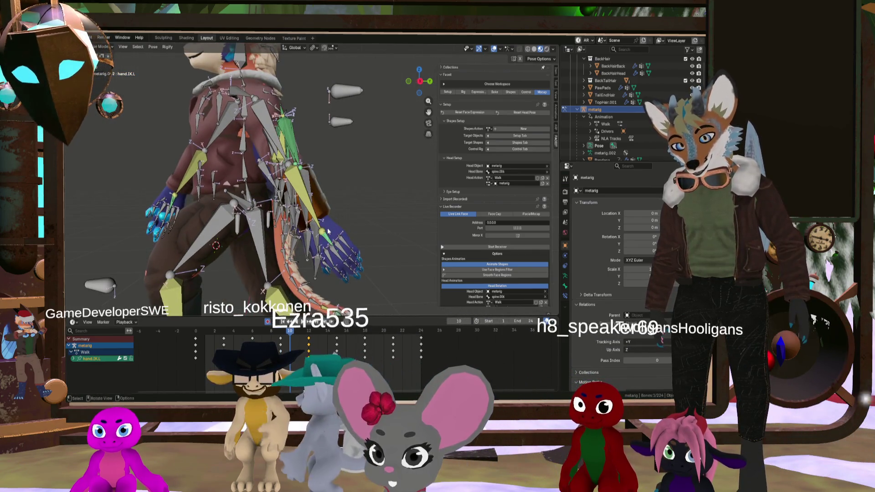
key(g)
click(328, 226)
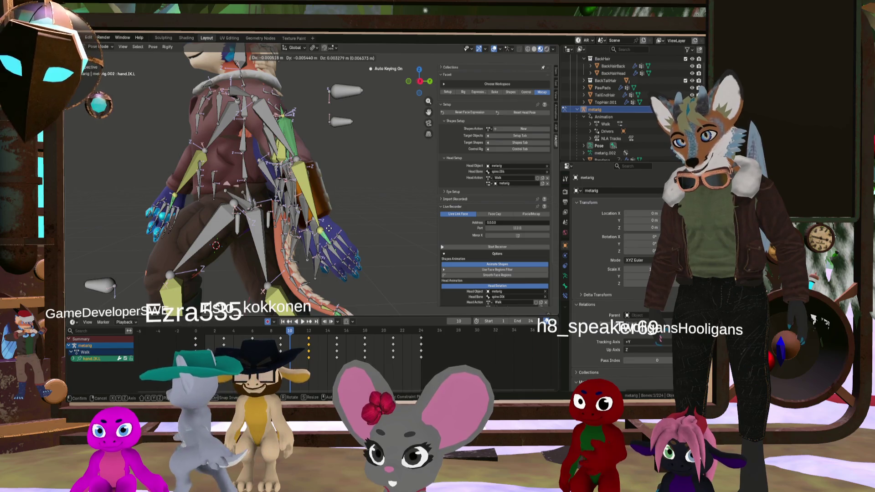
key(KP_1)
mouse_move(327, 223)
middle_down()
mouse_move(337, 214)
mouse_move(326, 226)
middle_up()
click(325, 221)
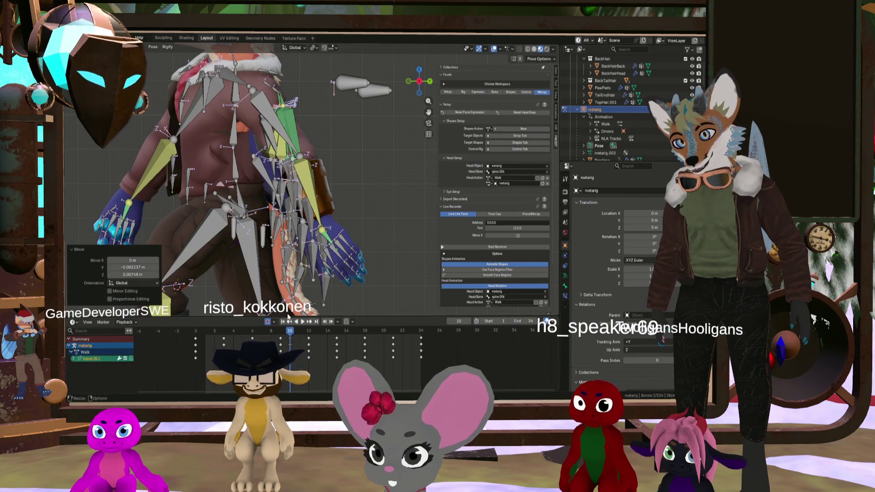
key(space)
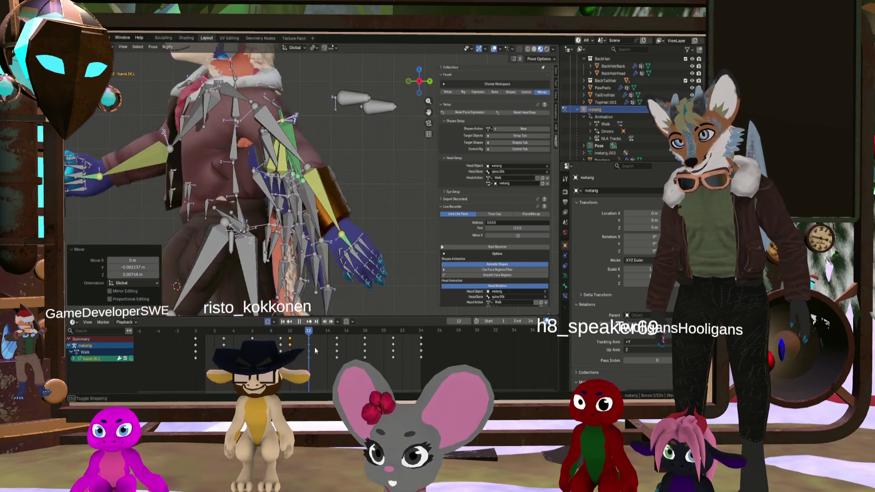
drag(327, 352, 291, 342)
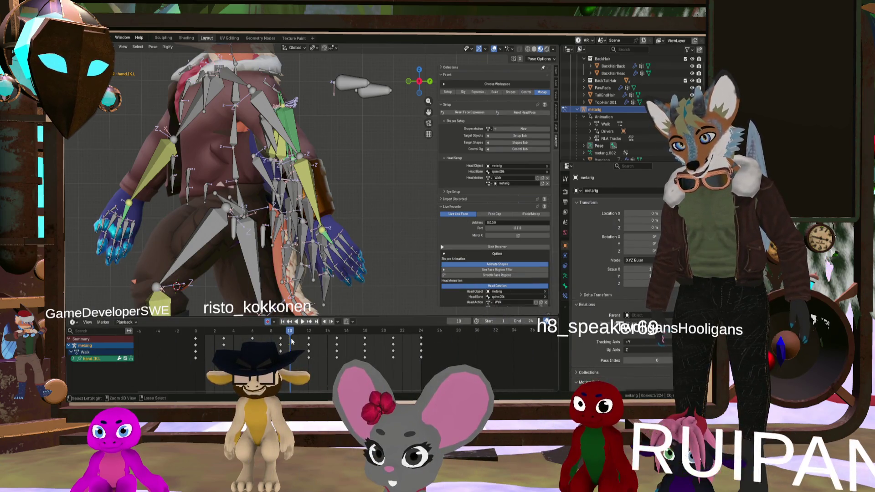
click(297, 343)
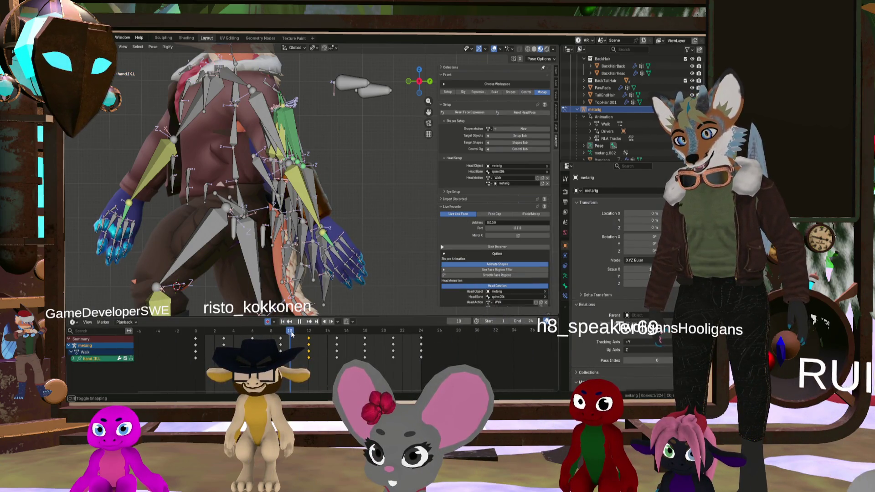
drag(292, 334, 308, 336)
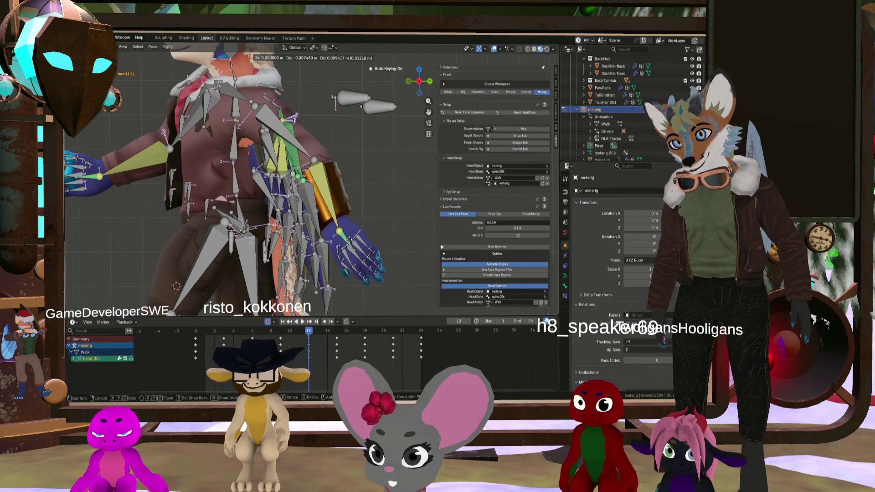
click(293, 332)
mouse_move(305, 333)
mouse_down()
mouse_move(327, 334)
mouse_move(285, 337)
mouse_move(353, 342)
mouse_move(309, 342)
mouse_up()
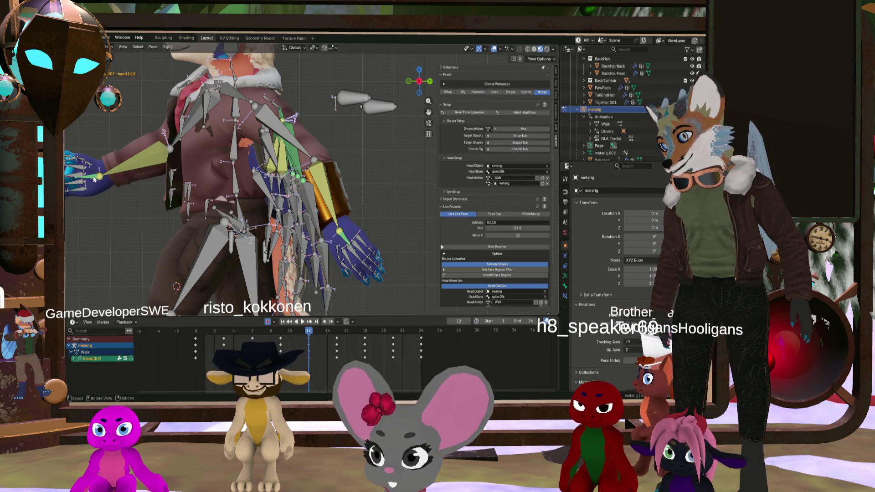
shift+click(342, 243)
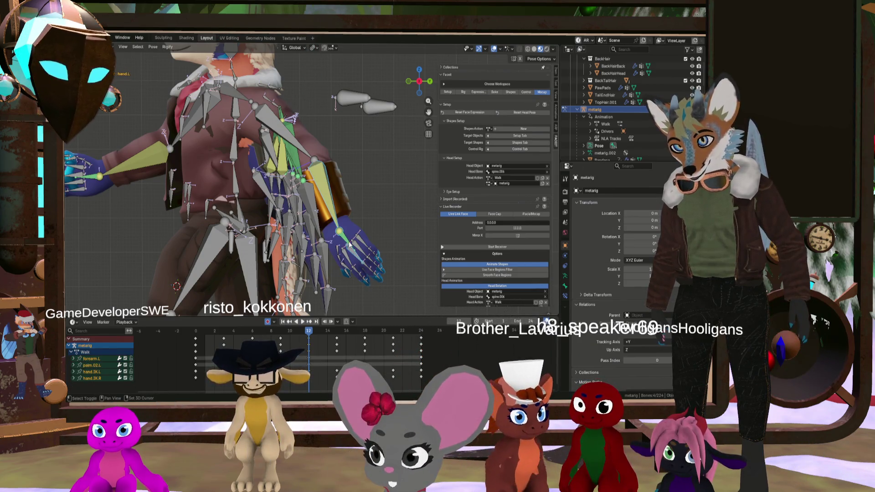
Select the left hand bones and Paste Flipped their keyframes at frame 0
shift+click(354, 258)
shift+click(353, 257)
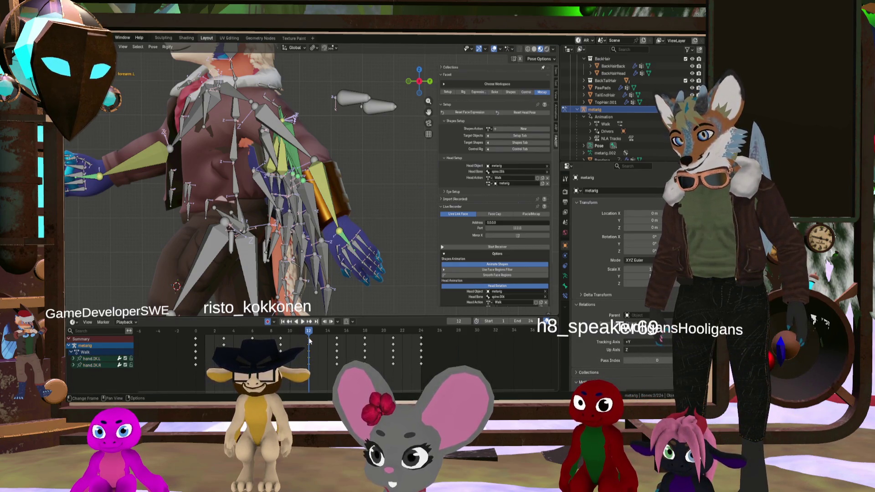
drag(309, 334, 197, 331)
right_click(198, 331)
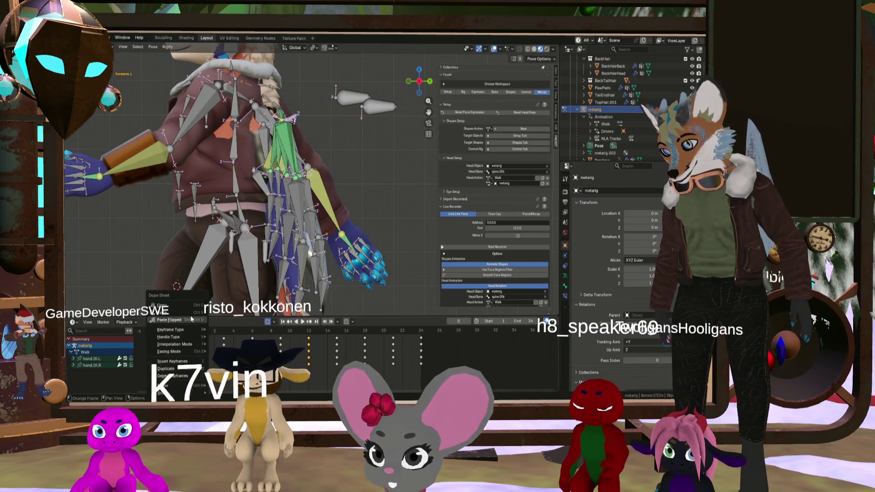
click(169, 320)
Paste the hand keyframes flipped again at frame 24 and hide the armature
drag(373, 346, 421, 337)
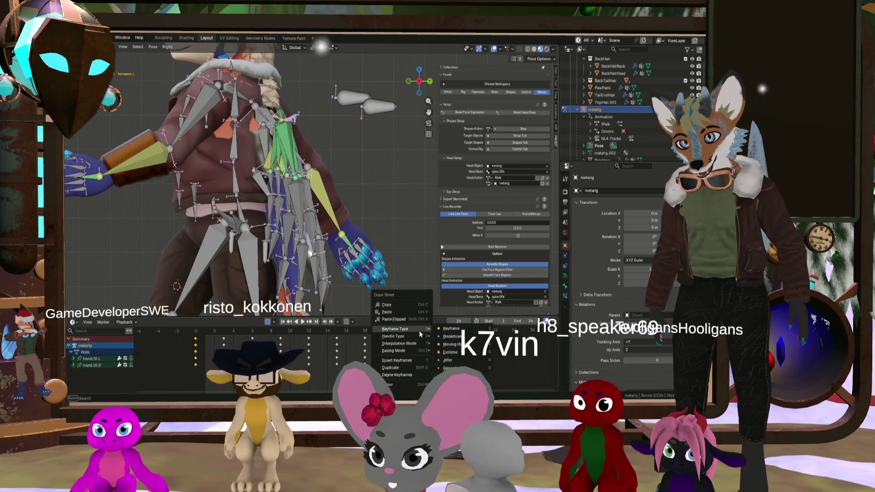
key(ctrl+shift+v)
scroll(273, 205, down, 3)
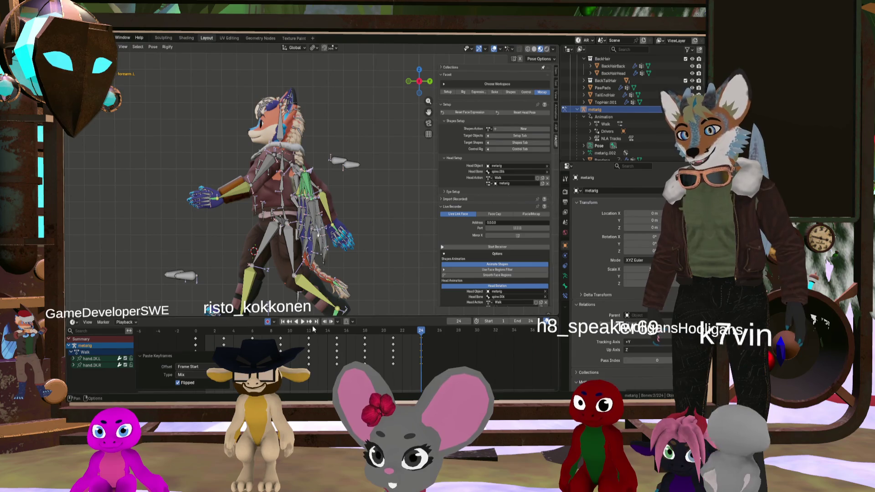
click(692, 110)
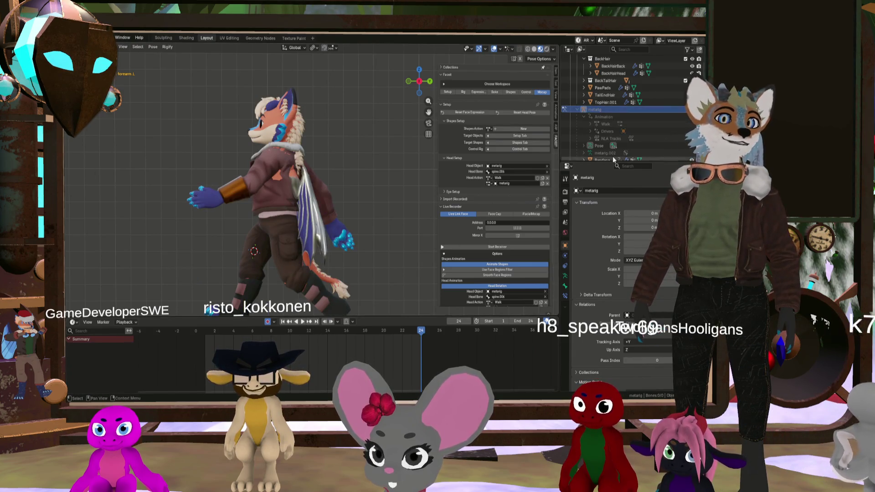
Play the walk cycle and orbit to watch the character from front, side and back
click(302, 322)
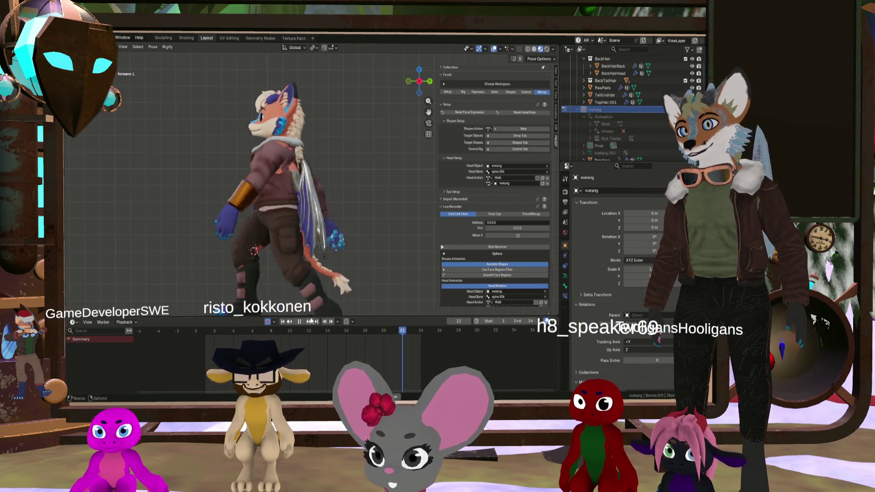
mouse_move(295, 290)
middle_down()
mouse_move(248, 250)
mouse_move(274, 254)
mouse_move(231, 238)
mouse_move(242, 189)
middle_up()
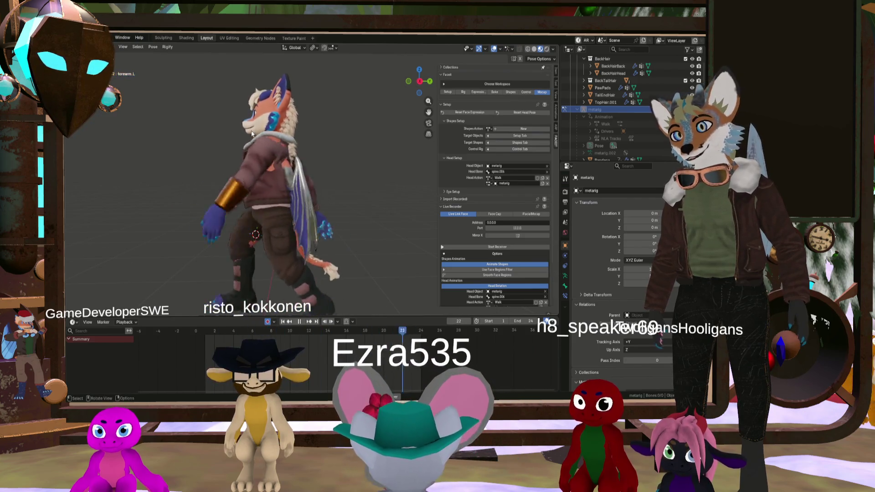
mouse_move(217, 118)
middle_down()
mouse_move(319, 177)
mouse_move(373, 173)
mouse_move(353, 196)
mouse_move(297, 195)
mouse_move(346, 186)
mouse_move(293, 226)
middle_up()
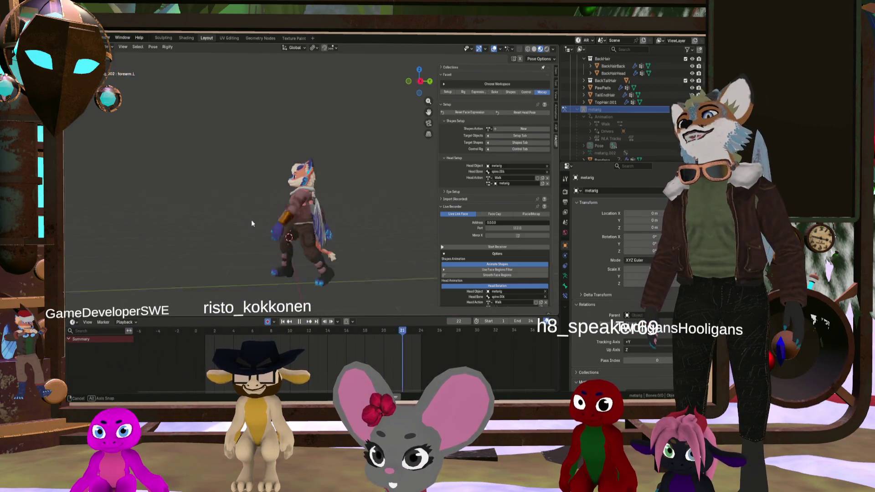
mouse_move(269, 220)
middle_down()
mouse_move(333, 222)
mouse_move(269, 216)
mouse_move(284, 218)
middle_up()
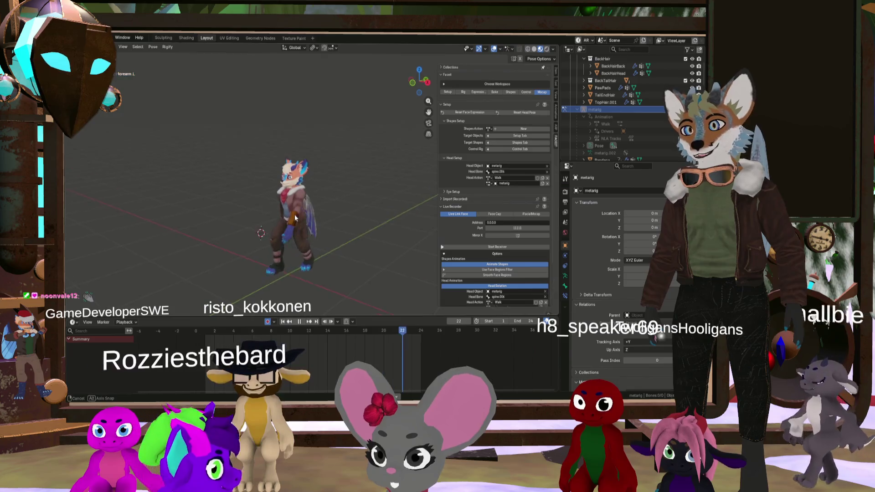
scroll(287, 217, up, 5)
scroll(288, 217, up, 3)
mouse_move(297, 210)
middle_down()
mouse_move(223, 216)
mouse_move(193, 209)
mouse_move(312, 208)
middle_up()
scroll(312, 208, down, 5)
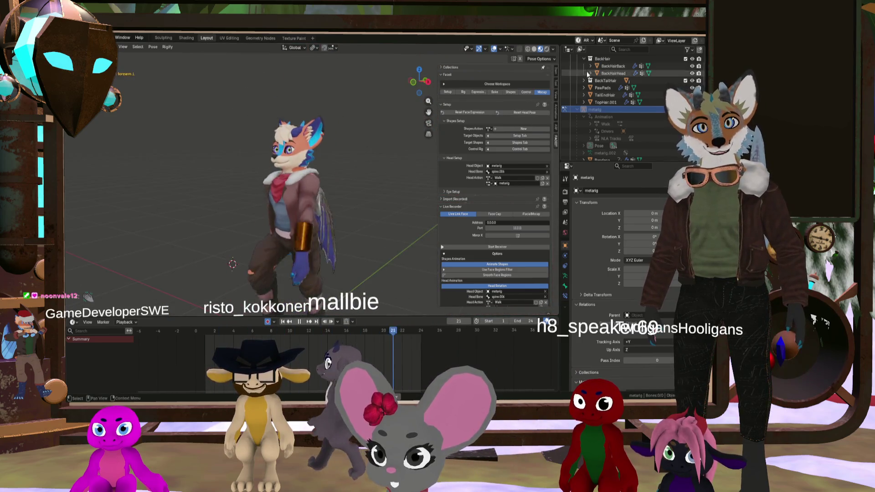
scroll(629, 105, down, 5)
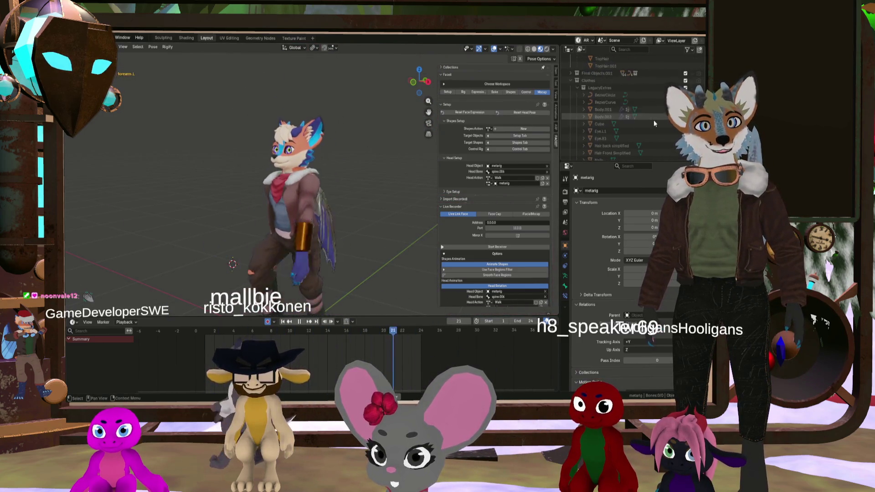
click(692, 95)
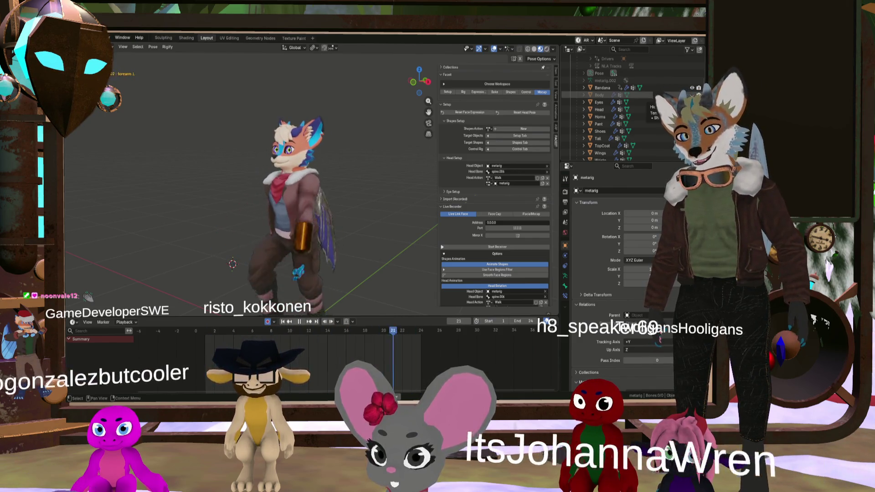
click(692, 95)
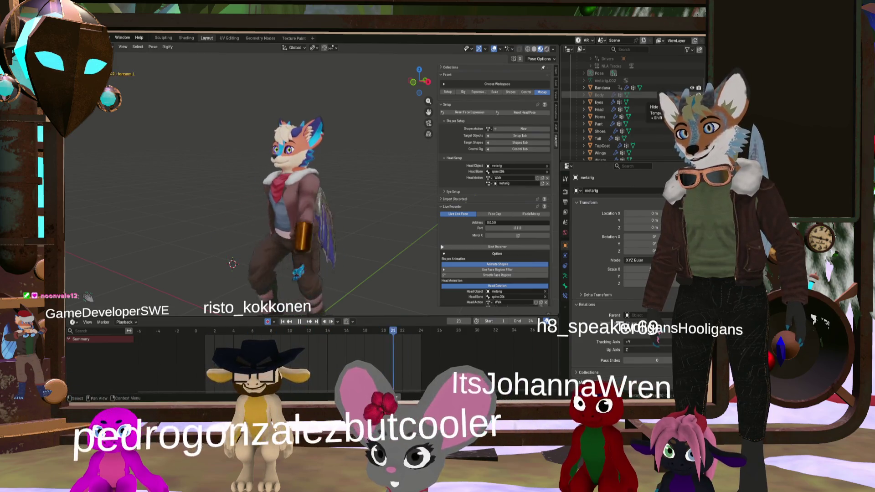
middle_drag(337, 218, 363, 229)
scroll(363, 229, down, 5)
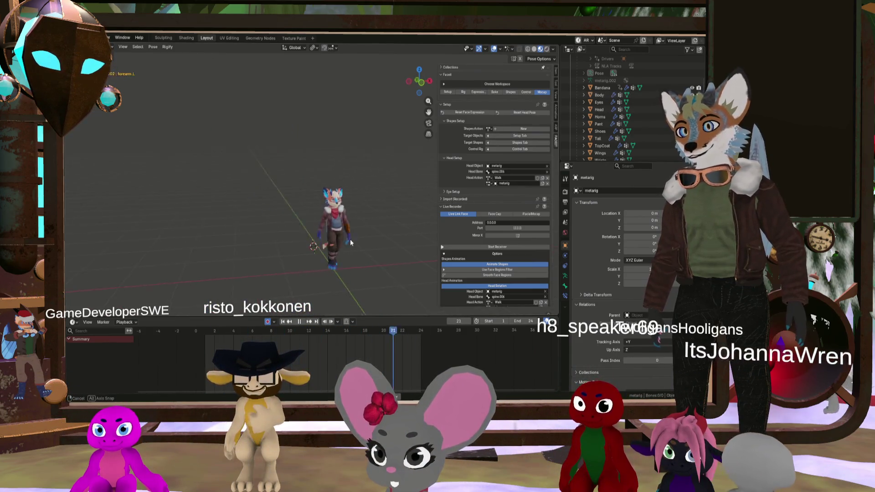
scroll(357, 236, up, 5)
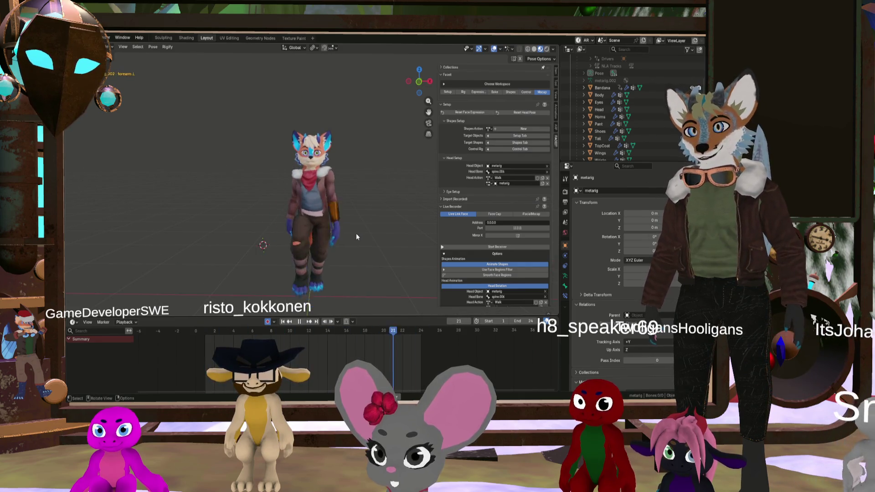
middle_drag(354, 236, 317, 234)
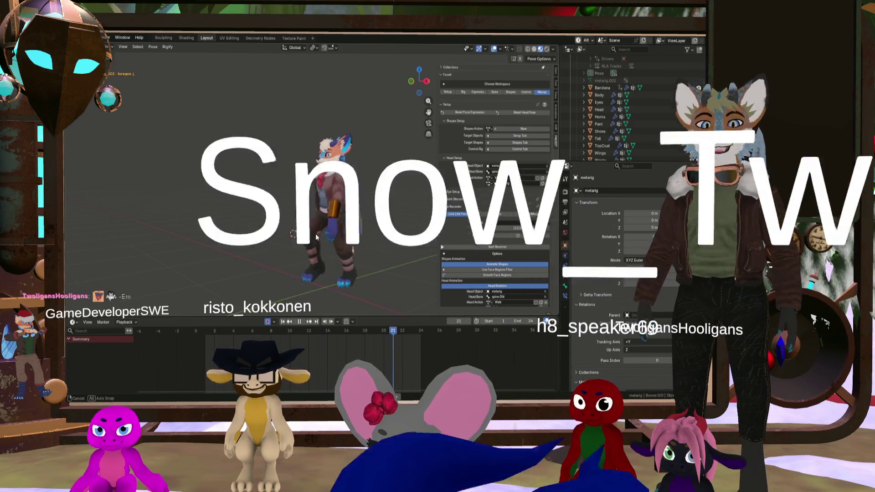
middle_drag(320, 237, 327, 234)
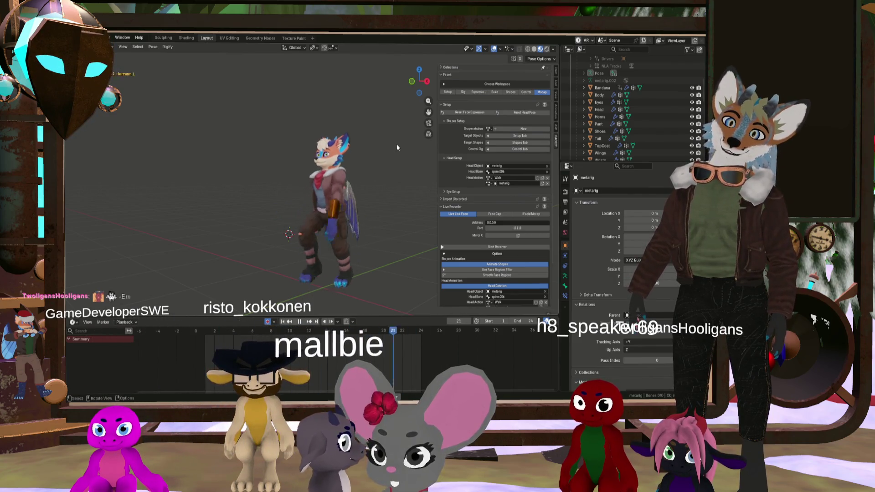
key(KP_1)
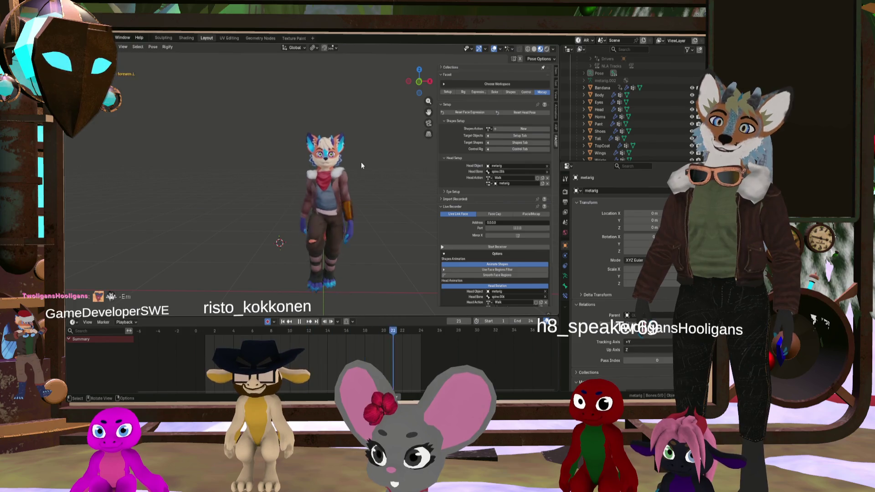
mouse_move(328, 192)
middle_down()
mouse_move(317, 204)
mouse_move(330, 194)
mouse_move(324, 202)
mouse_move(309, 193)
mouse_move(305, 201)
mouse_move(272, 196)
mouse_move(305, 192)
middle_up()
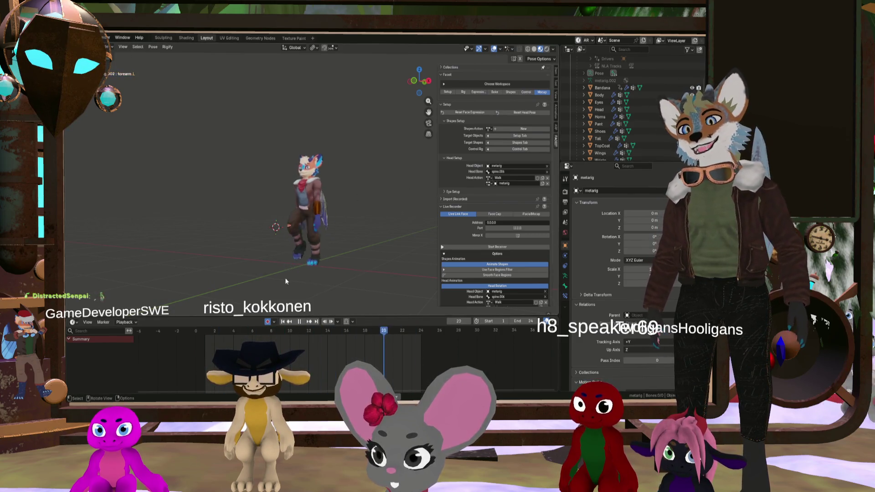
scroll(306, 239, up, 4)
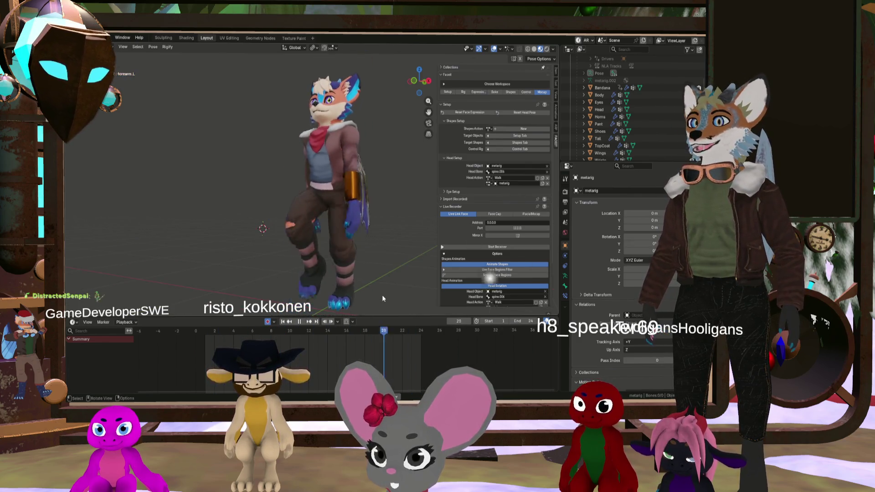
key(KP_1)
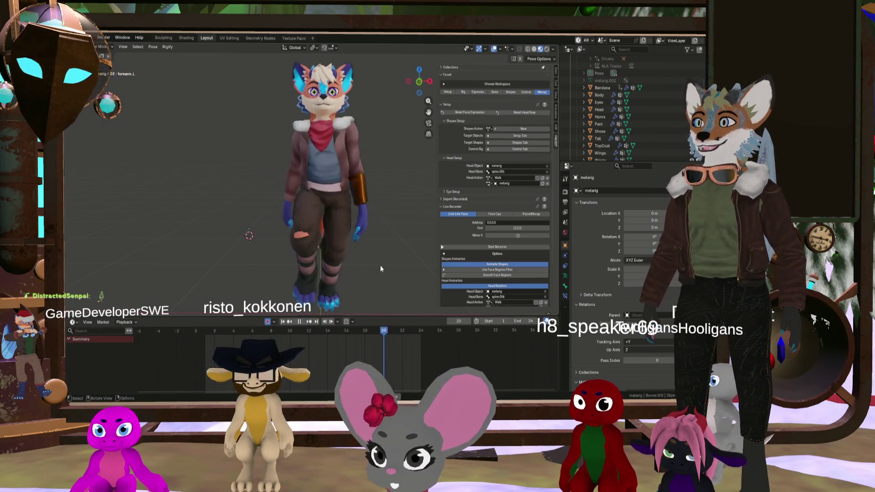
mouse_move(378, 258)
middle_down()
mouse_move(338, 245)
mouse_move(331, 253)
mouse_move(246, 146)
middle_up()
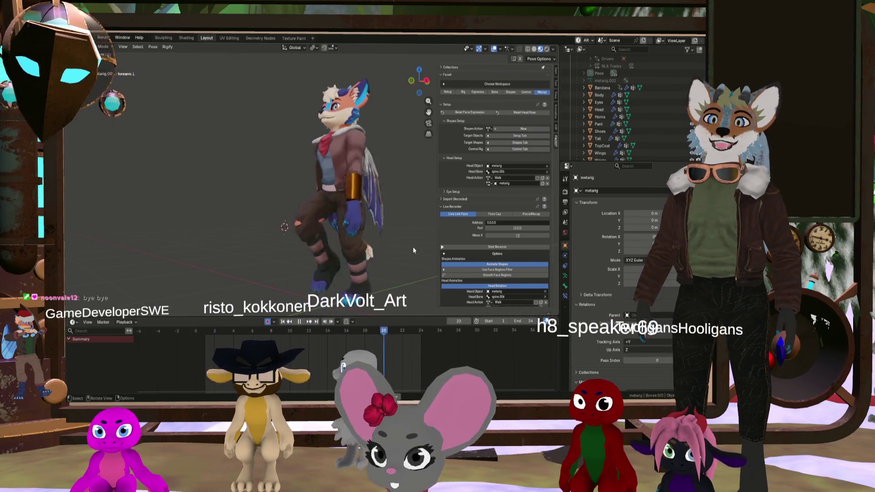
middle_drag(387, 258, 389, 254)
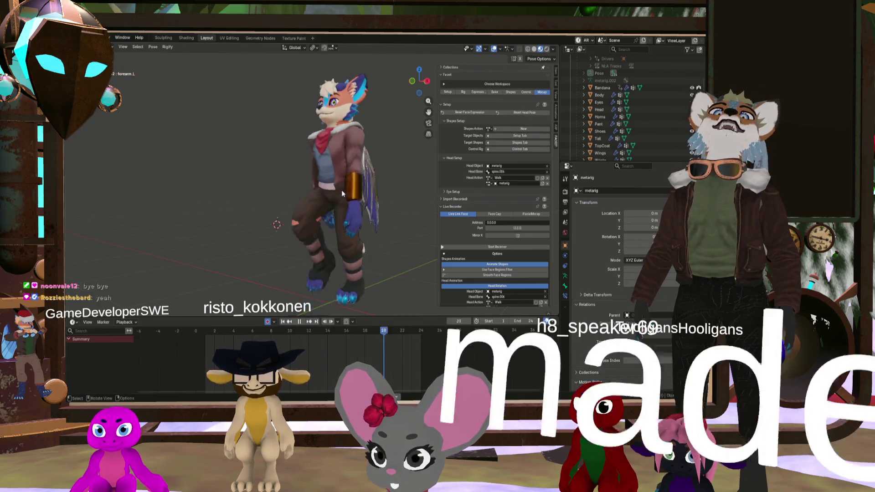
mouse_move(340, 189)
middle_down()
mouse_move(346, 179)
mouse_move(407, 179)
mouse_move(397, 194)
middle_up()
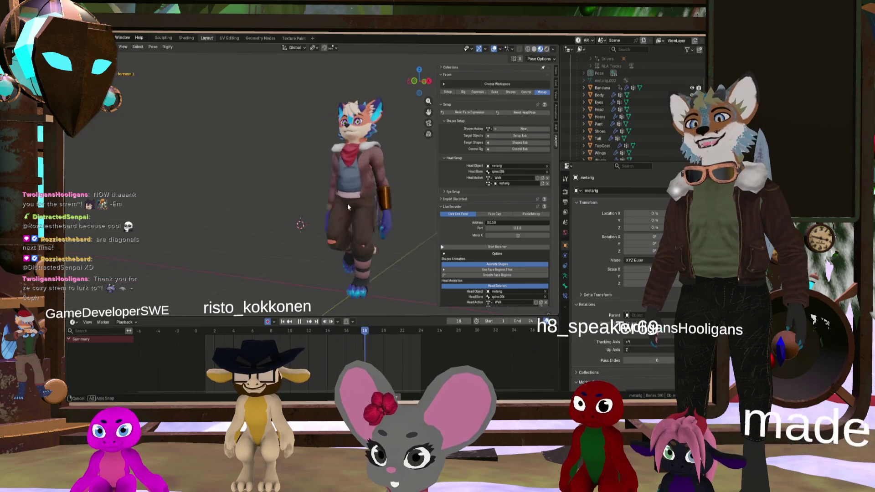
middle_drag(341, 201, 324, 202)
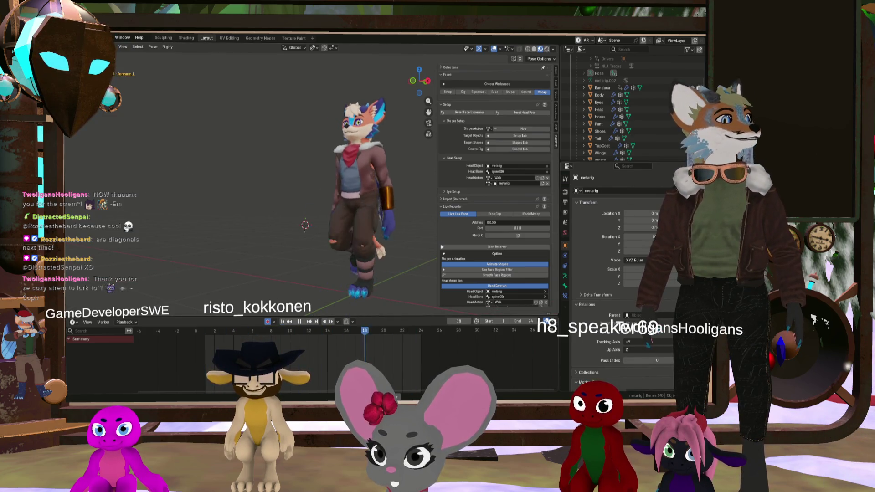